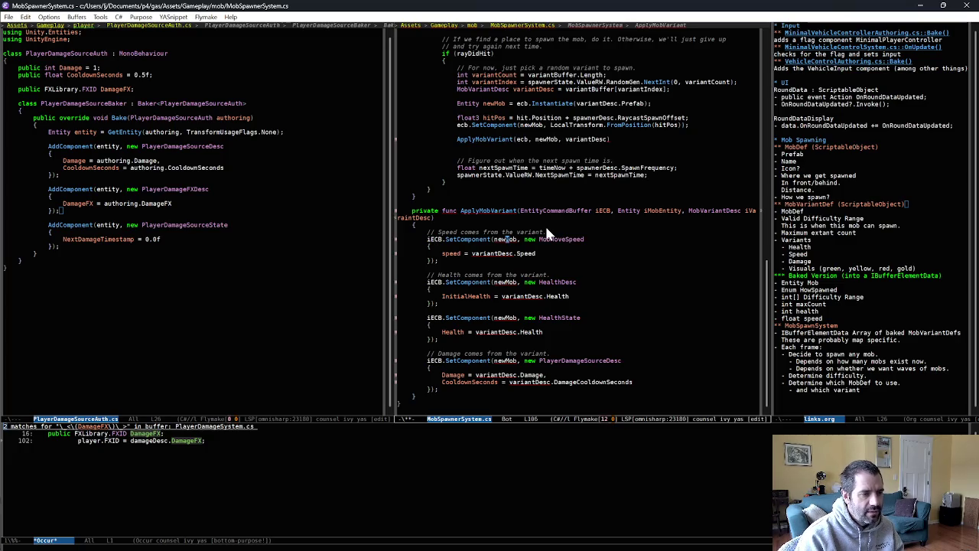
# Rename every newMob in the ApplyMobVariant body to iMobEntity with iedit
pyautogui.moveTo(546, 232); pyautogui.dragTo(555, 374)
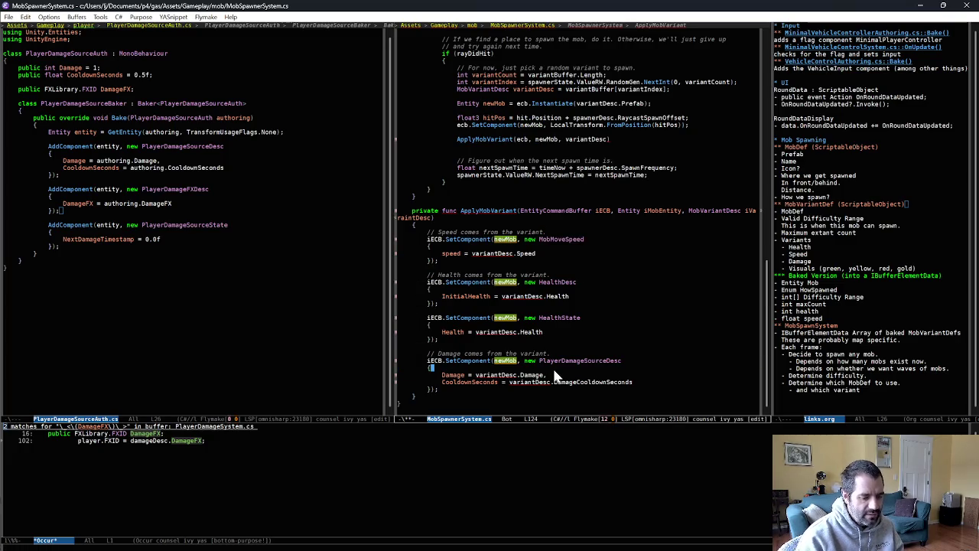
pyautogui.click(499, 241)
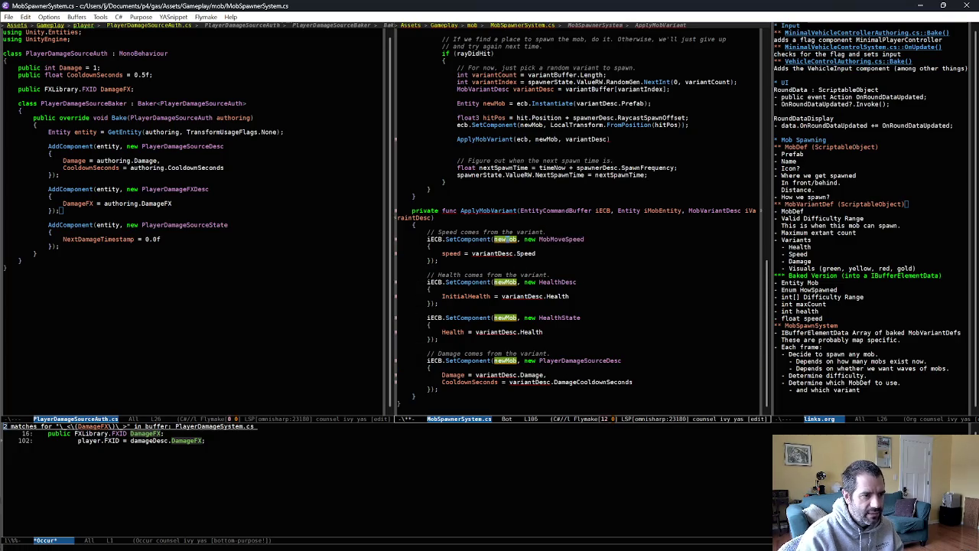
pyautogui.press('BackSpace')
pyautogui.press('BackSpace')
pyautogui.press('BackSpace')
pyautogui.write('i')
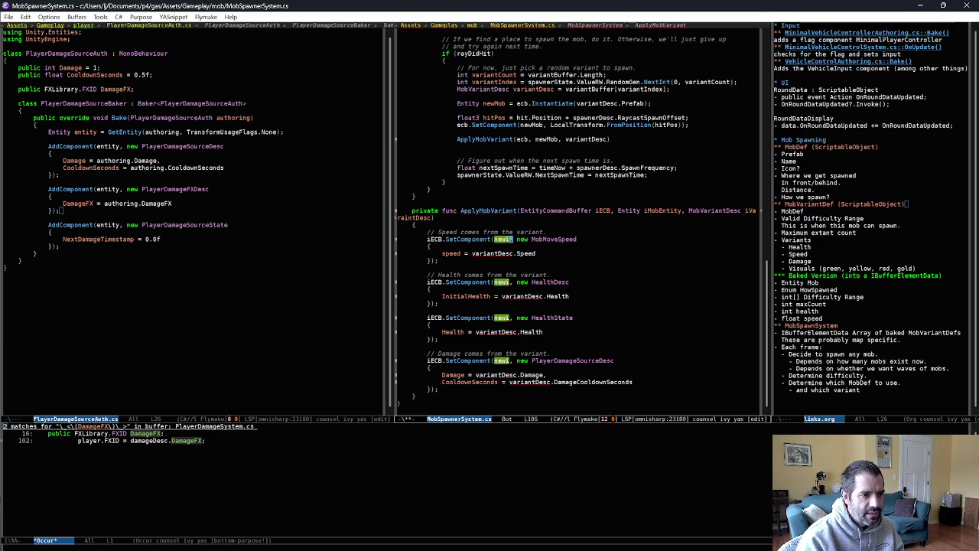
pyautogui.write('MobEnt')
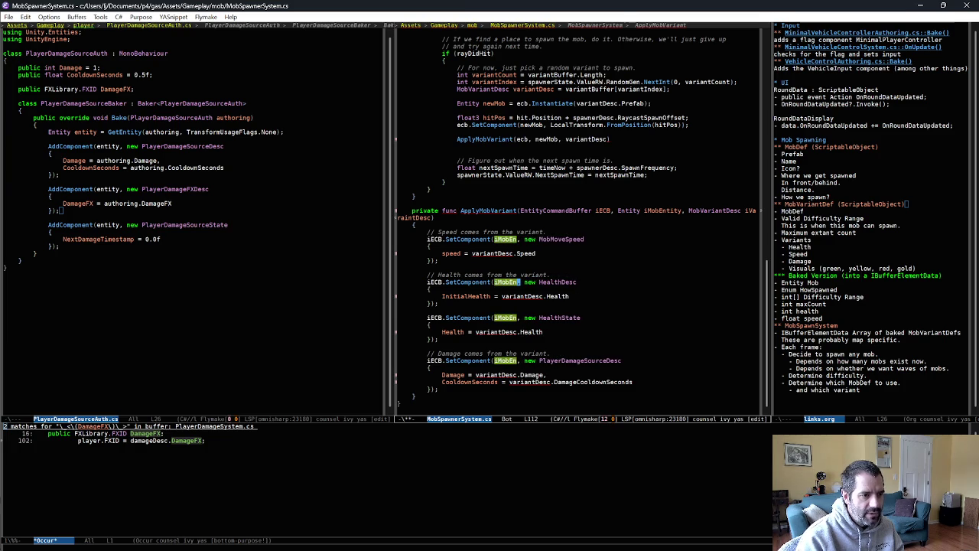
pyautogui.write('tity')
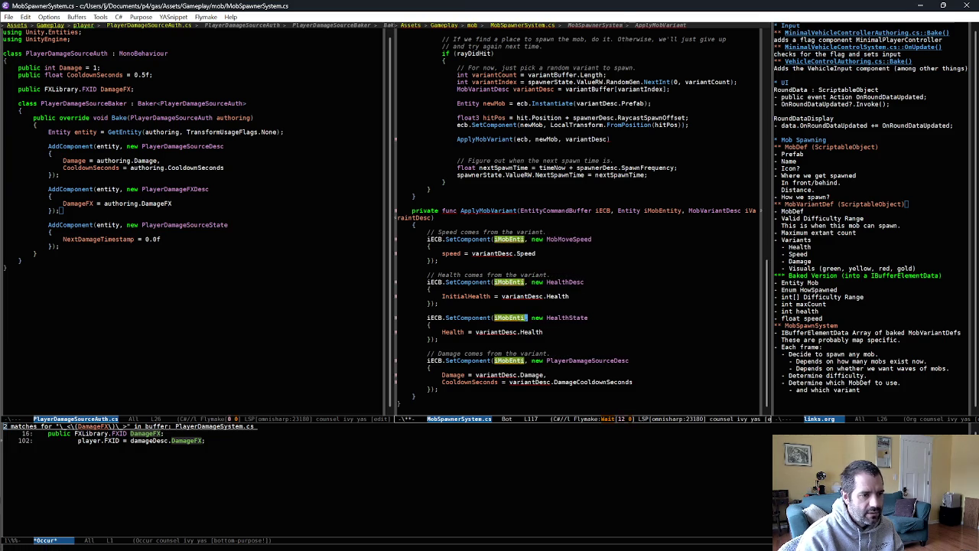
pyautogui.hotkey('ctrl', ';')
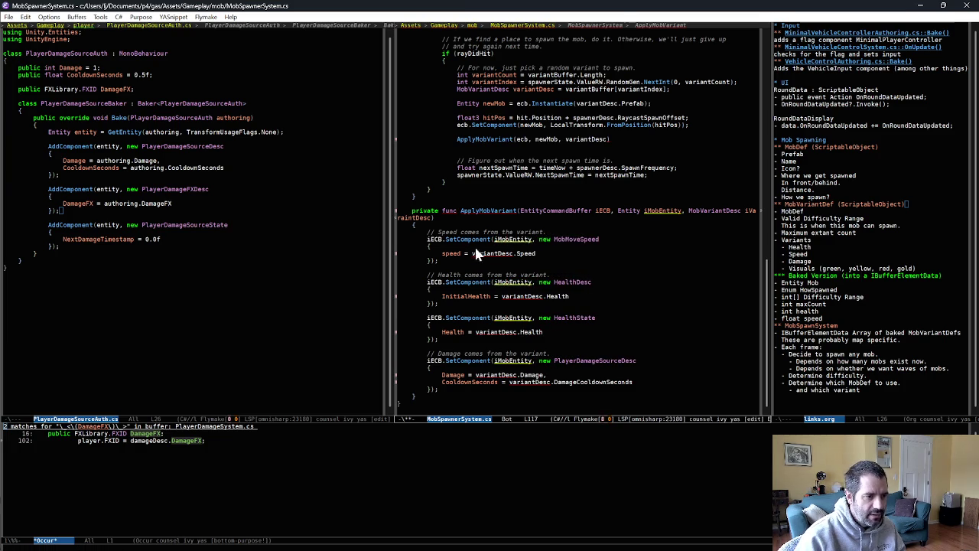
# Rename the body's variantDesc occurrences to iVariantDesc and start fixing the broken parameter name
pyautogui.click(496, 253)
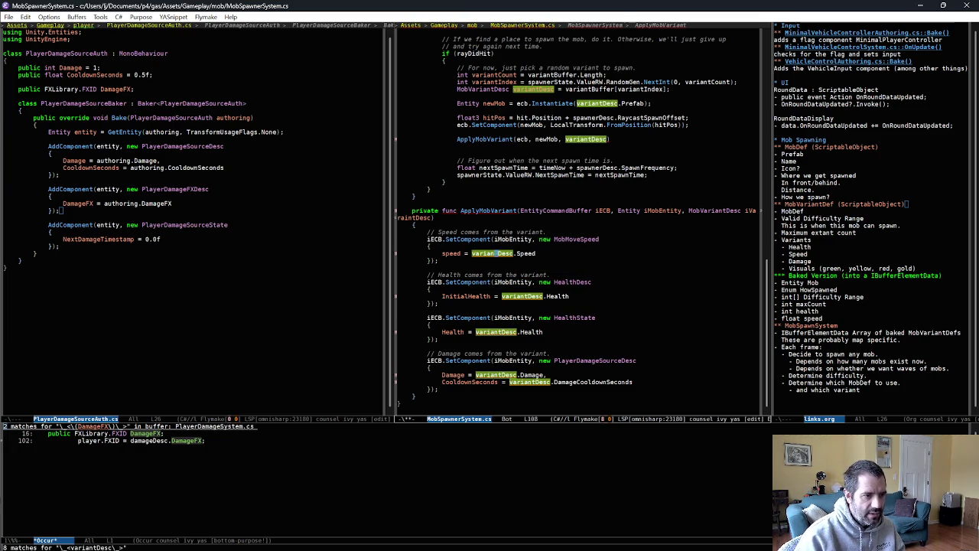
pyautogui.moveTo(428, 246)
pyautogui.mouseDown()
pyautogui.moveTo(499, 260)
pyautogui.moveTo(536, 392)
pyautogui.mouseUp()
pyautogui.hotkey('alt', 'w')
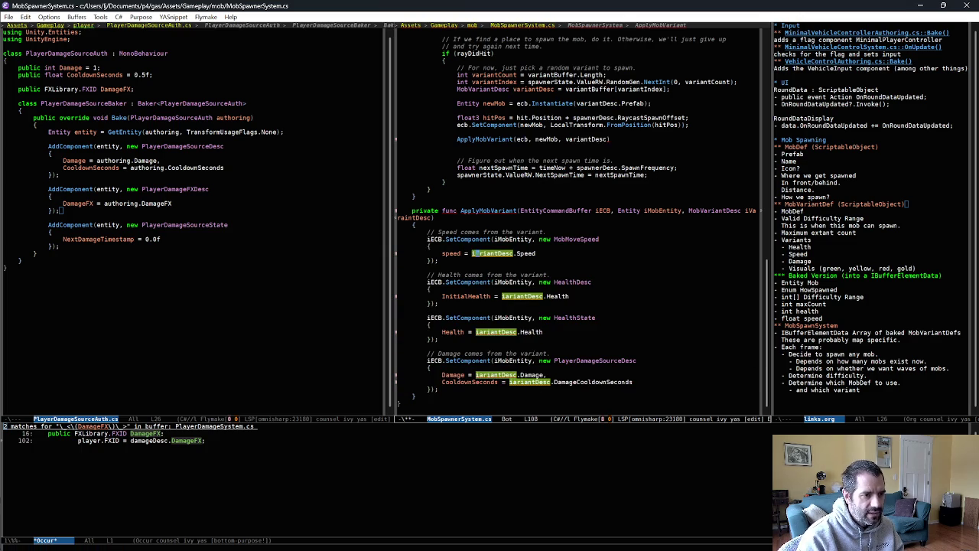
pyautogui.press('Delete')
pyautogui.write('iV')
pyautogui.hotkey('ctrl', 'g')
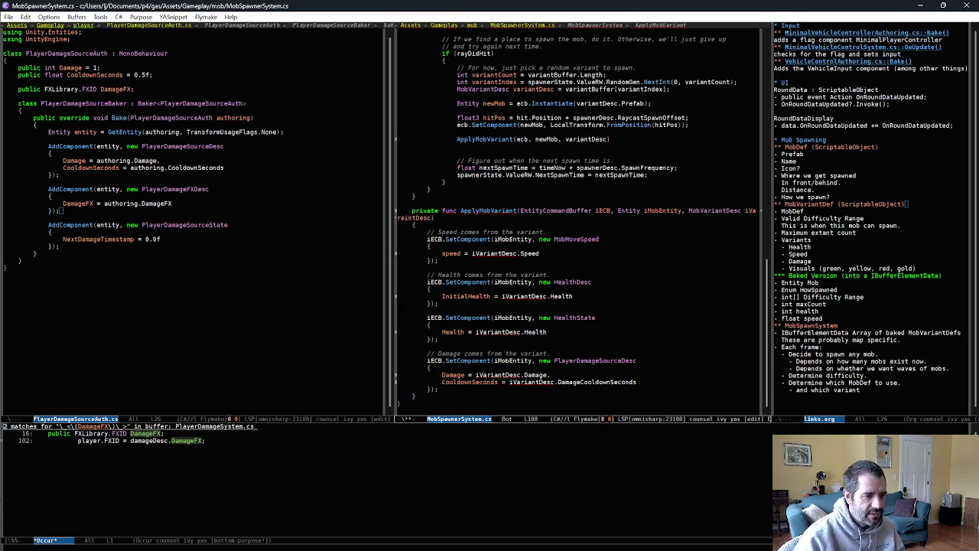
pyautogui.press('Down')
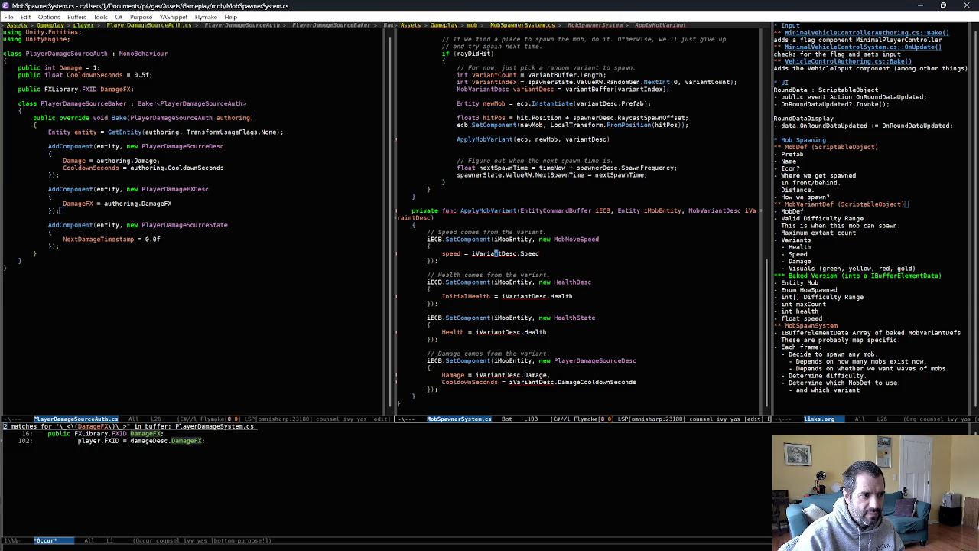
pyautogui.press('BackSpace')
pyautogui.press('BackSpace')
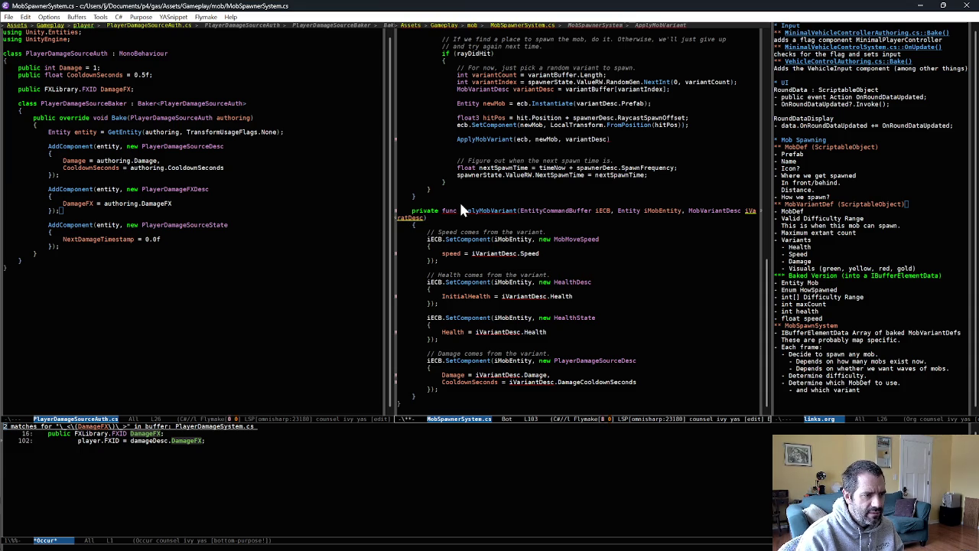
# Correct the parameter name to iVariantDesc and save MobSpawnerSystem.cs
pyautogui.press('BackSpace')
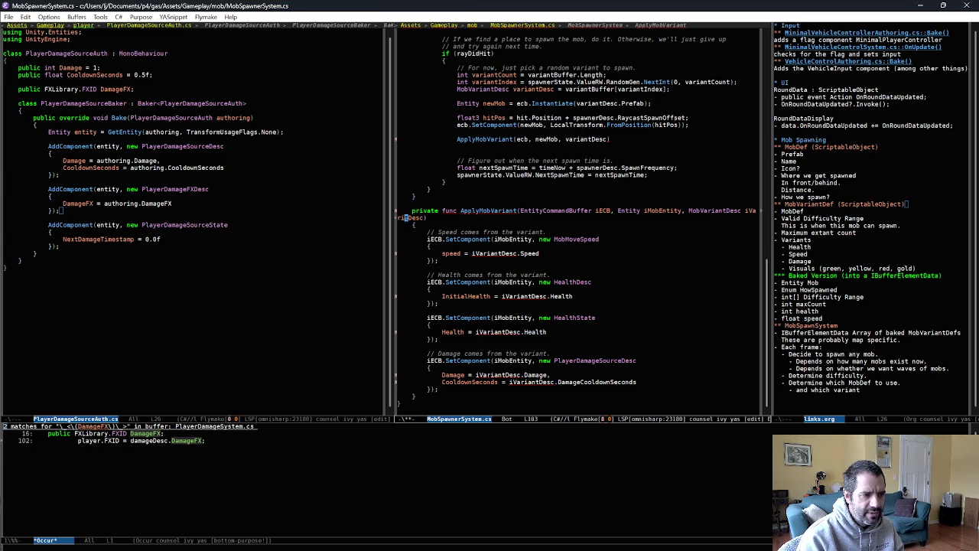
pyautogui.write('iant')
pyautogui.click(503, 263)
pyautogui.hotkey('ctrl', 'x')
pyautogui.hotkey('ctrl', 's')
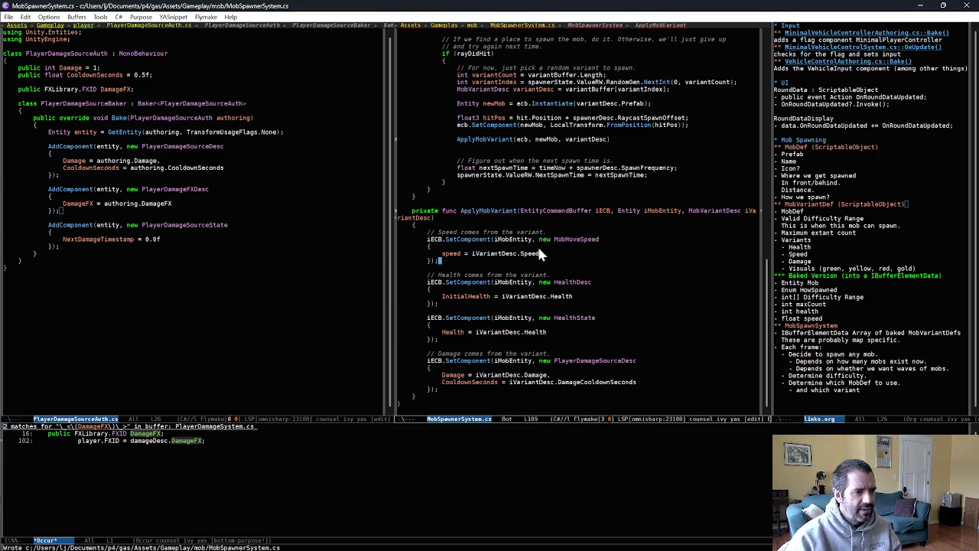
# Wrap the ApplyMobVariant signature so its last parameter sits on a second line, and save
pyautogui.click(688, 210)
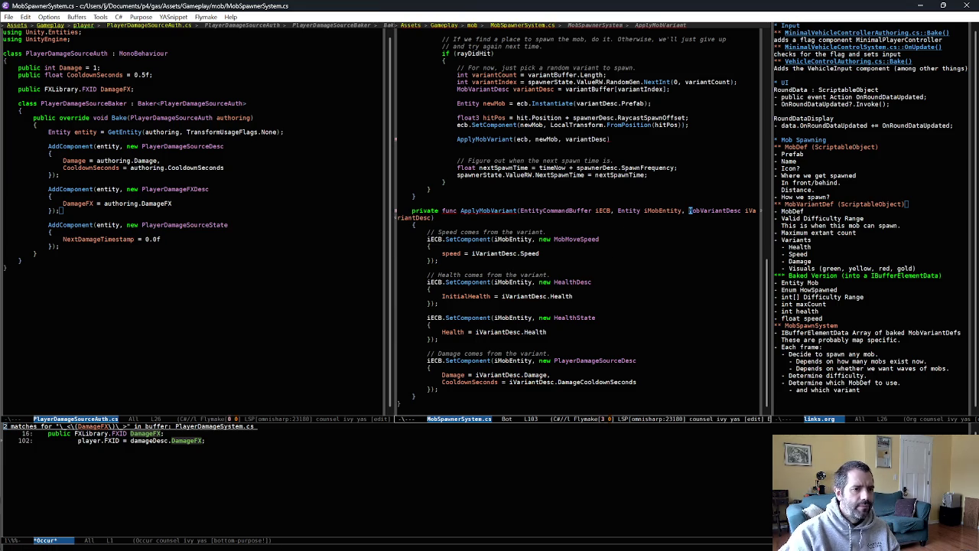
pyautogui.press('Return')
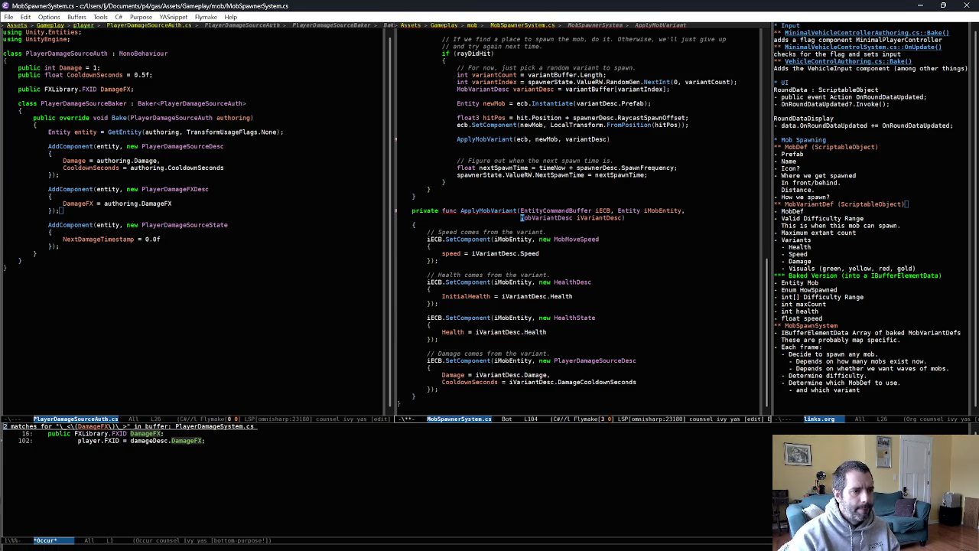
pyautogui.hotkey('ctrl', 'x')
pyautogui.hotkey('ctrl', 's')
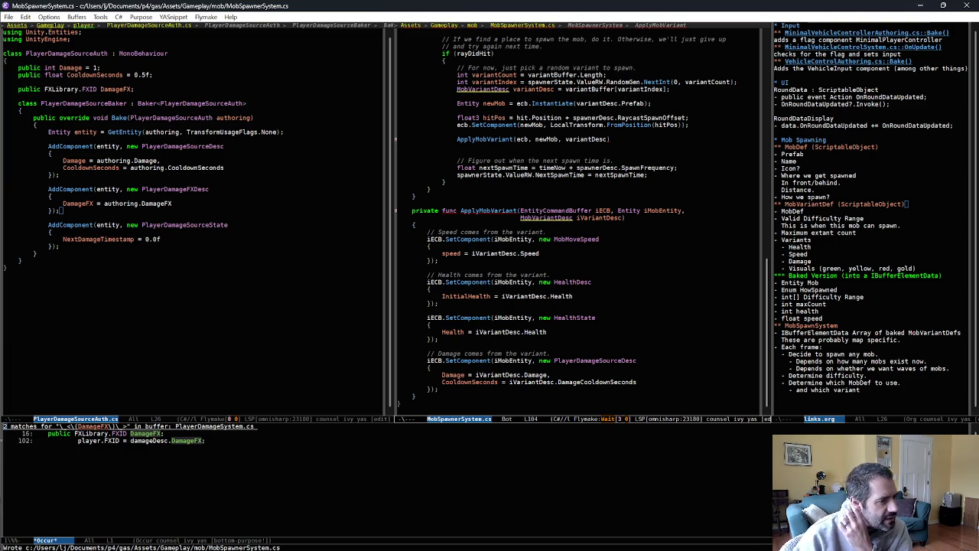
# Replace func with void in the ApplyMobVariant declaration
pyautogui.click(546, 243)
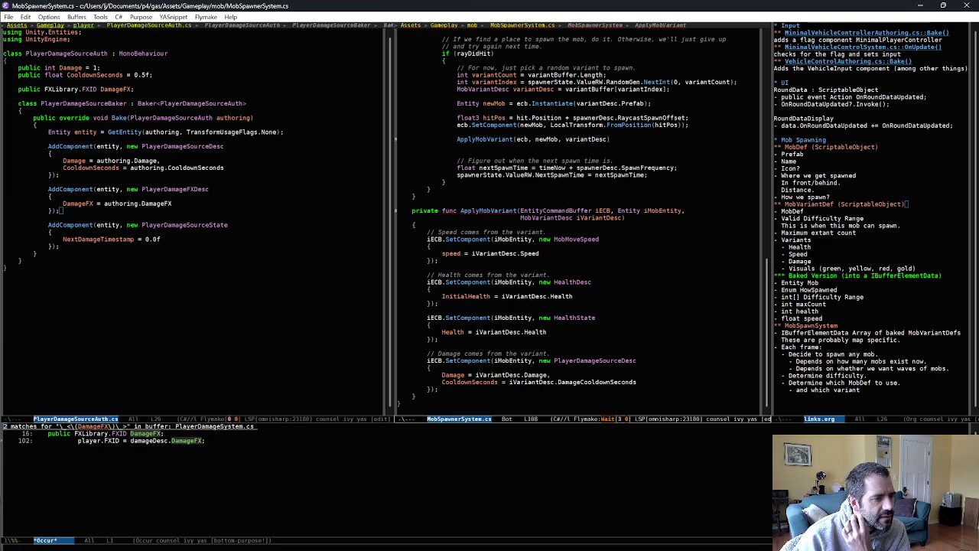
pyautogui.press('BackSpace')
pyautogui.press('BackSpace')
pyautogui.press('BackSpace')
pyautogui.write('void')
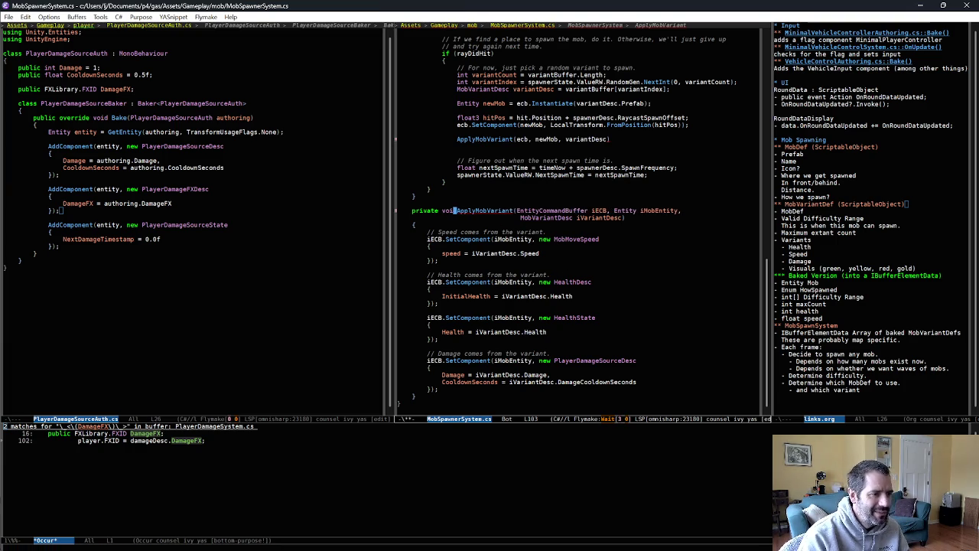
pyautogui.press('Down')
pyautogui.click(473, 217)
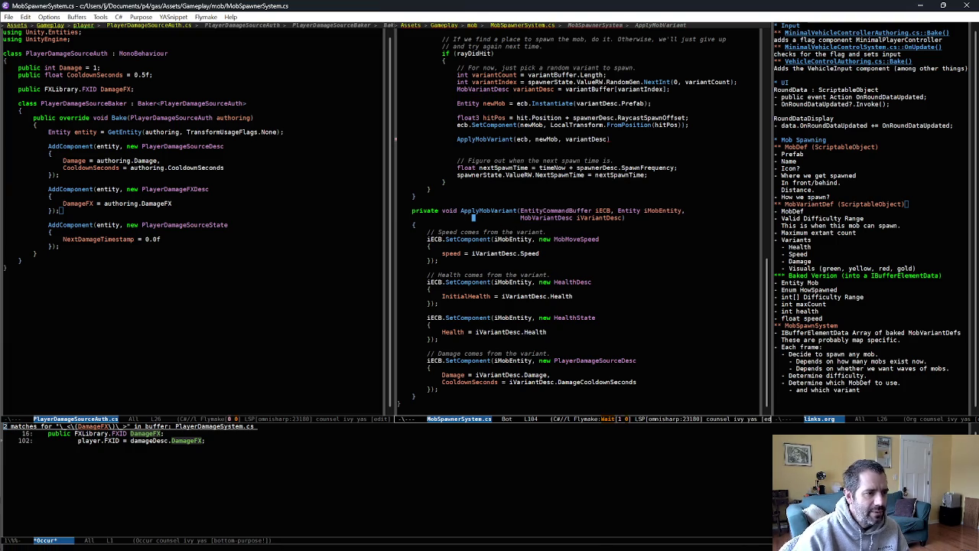
# End the ApplyMobVariant call with a semicolon, remove the blank line after it, and save
pyautogui.click(624, 138)
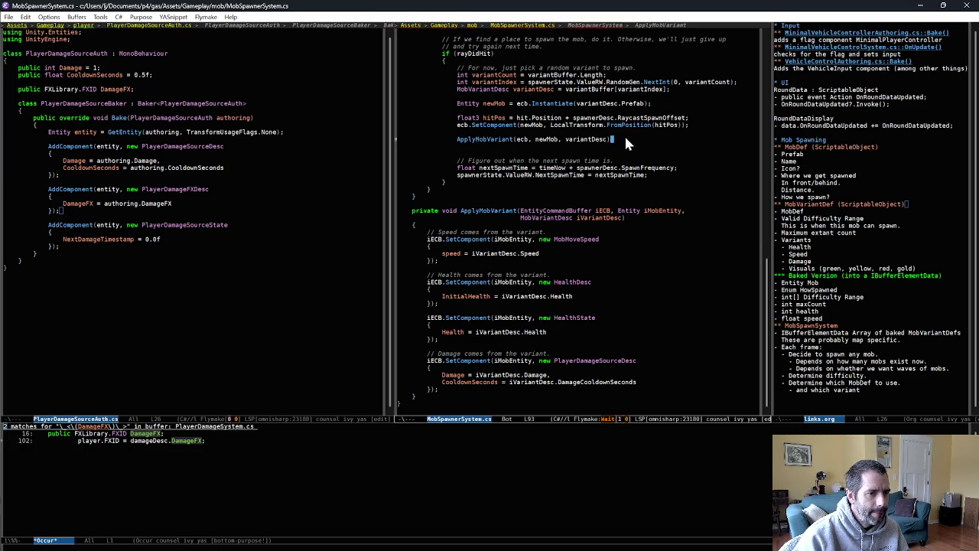
pyautogui.write(';')
pyautogui.hotkey('ctrl', 'x')
pyautogui.hotkey('ctrl', 's')
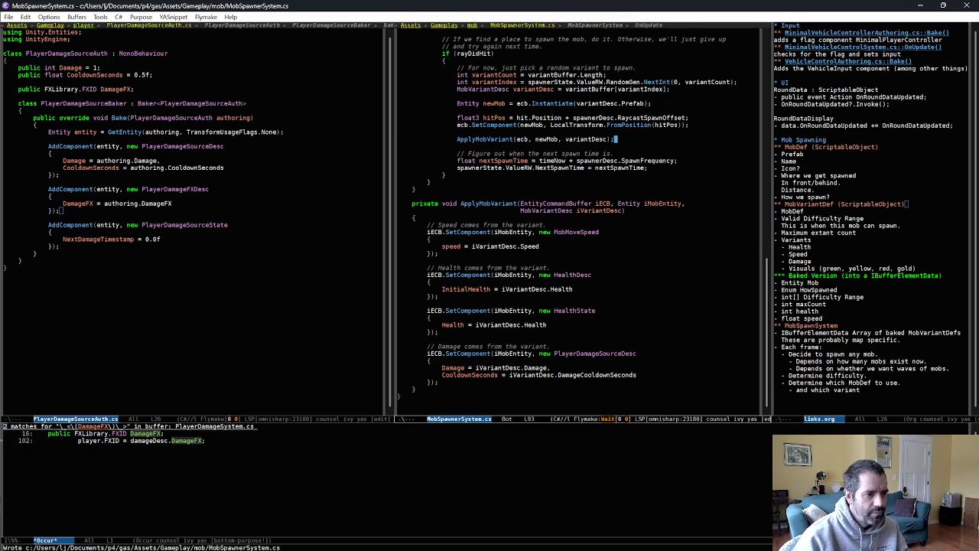
pyautogui.hotkey('ctrl', 'l')
pyautogui.hotkey('alt', 'b')
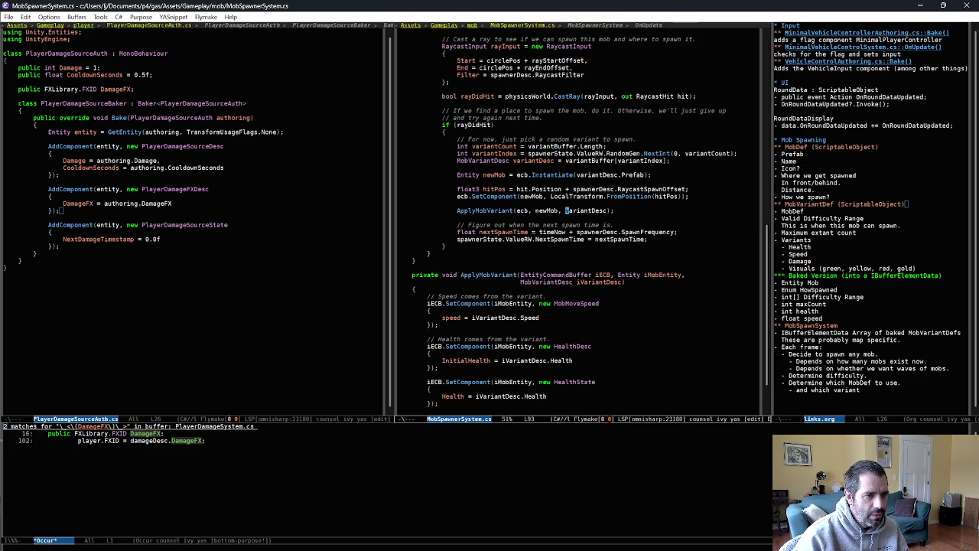
# Write a // comment above the ApplyMobVariant call about the new mob's variant-driven components
pyautogui.hotkey('ctrl', 'shift', 'Return')
pyautogui.write('// Set the various comp')
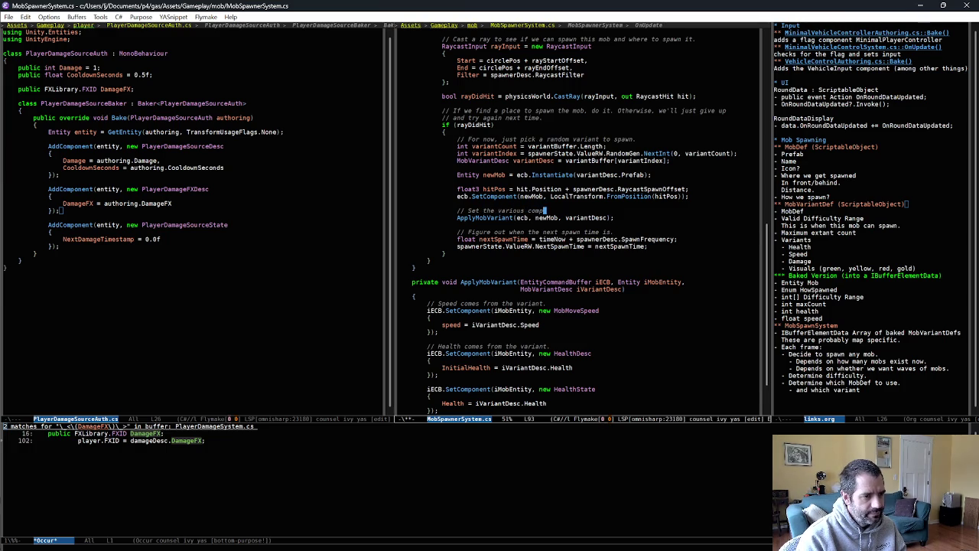
pyautogui.write('onents on the new mov')
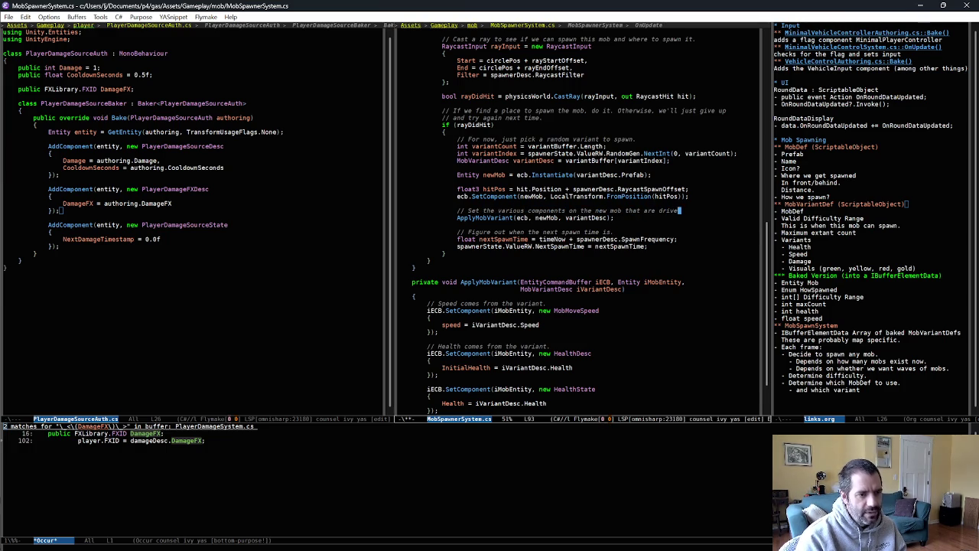
pyautogui.write('n ')
pyautogui.write('comp')
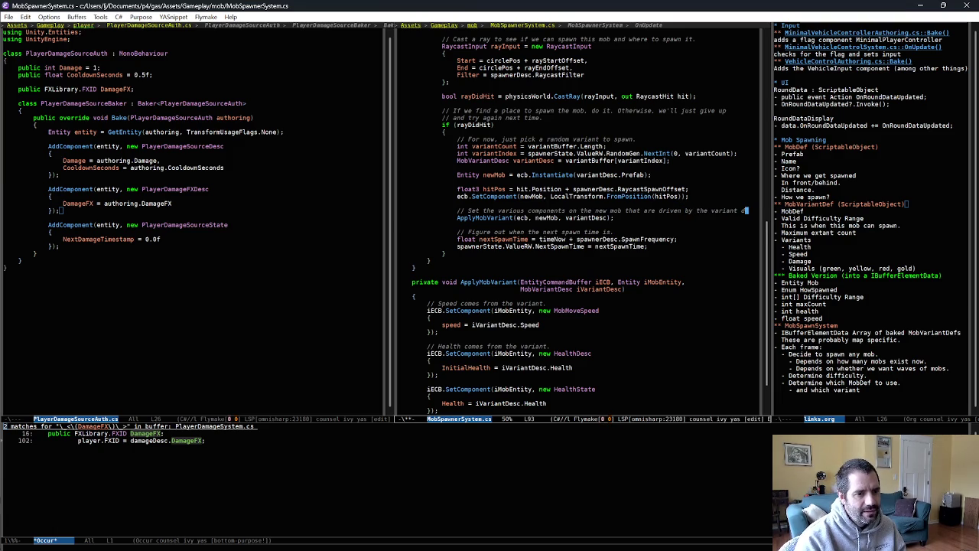
pyautogui.write('esc')
pyautogui.press('Return')
pyautogui.write('.')
# Reflow the comment onto two lines, save MobSpawnerSystem.cs, and switch to Unity
pyautogui.hotkey('alt', 'q')
pyautogui.hotkey('ctrl', 'x')
pyautogui.hotkey('ctrl', 's')
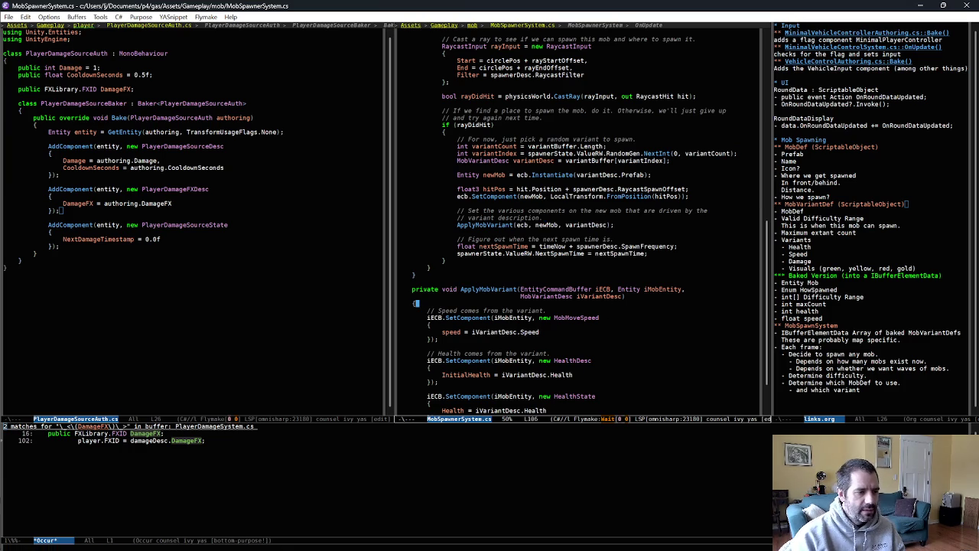
pyautogui.scroll(-1, 624, 283)
pyautogui.click(624, 283)
pyautogui.hotkey('alt', 'Tab')
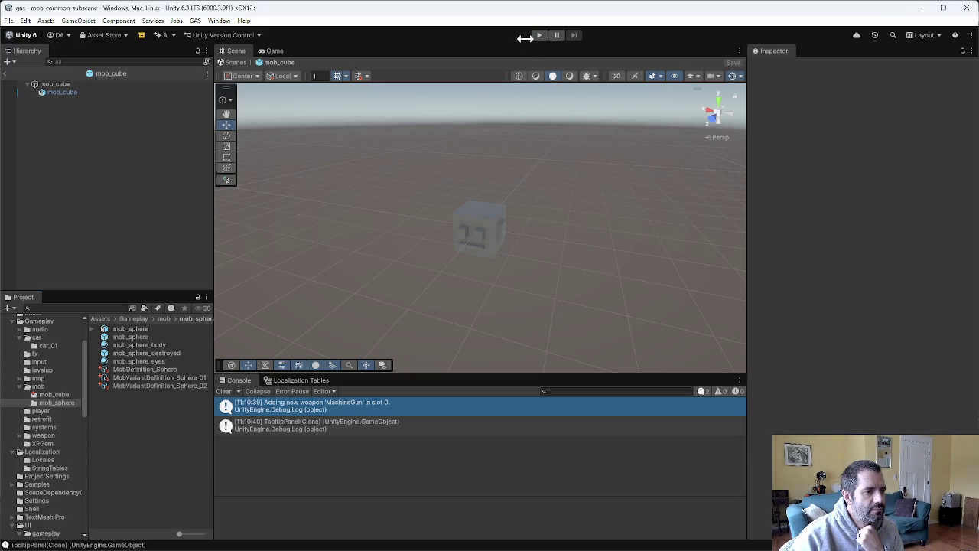
# Playtest the variant mobs in Unity by driving the car, then stop and go to P4V's pending changes
pyautogui.click(538, 35)
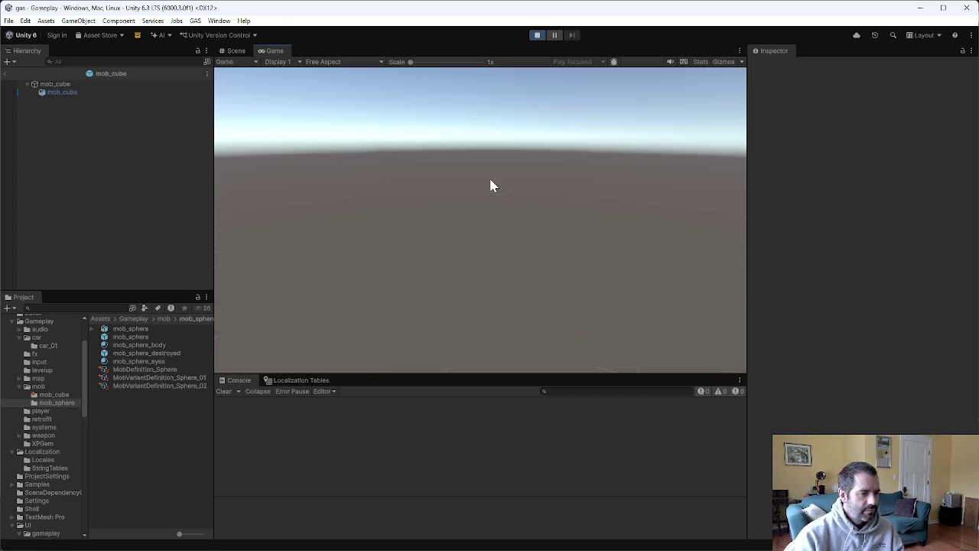
pyautogui.press('d')
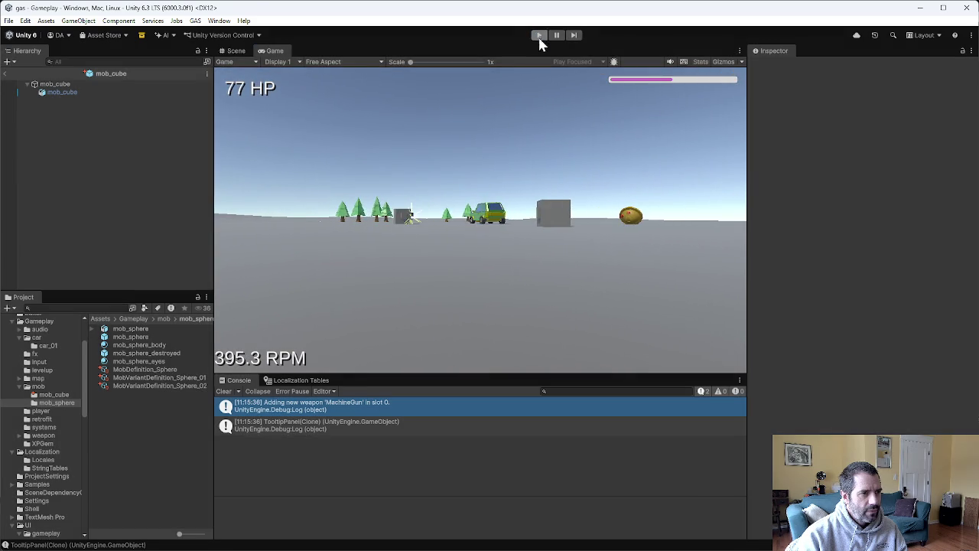
pyautogui.click(539, 35)
pyautogui.hotkey('alt', 'Tab')
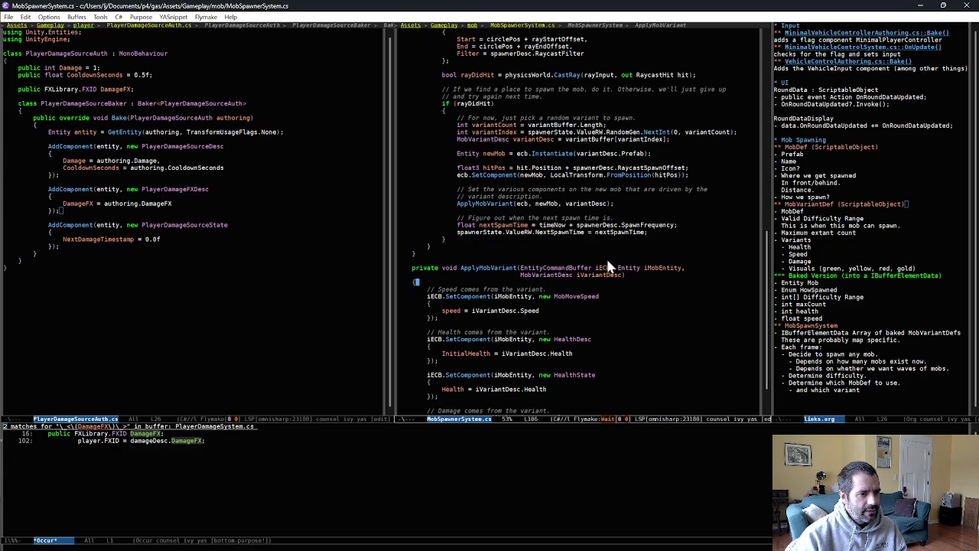
pyautogui.hotkey('alt', 'Tab')
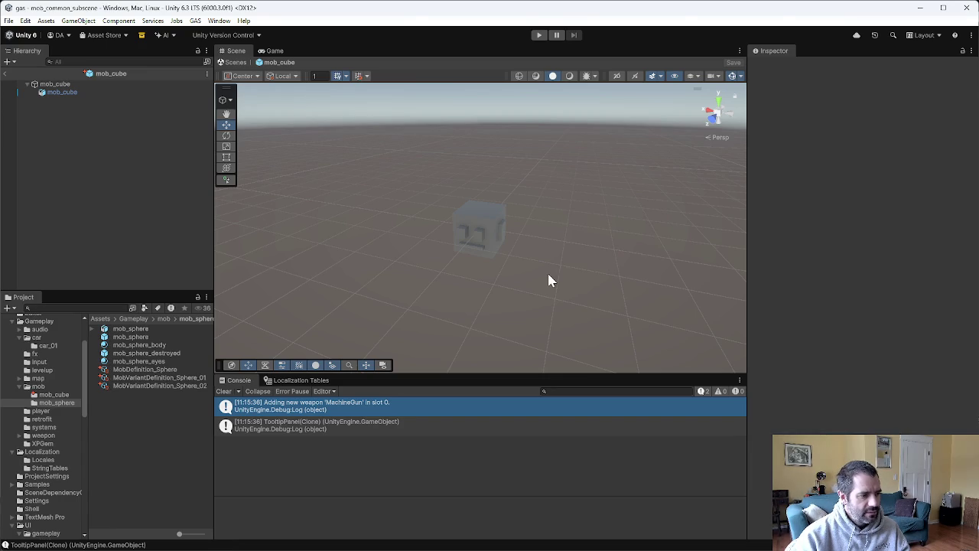
pyautogui.hotkey('alt', 'Tab')
pyautogui.hotkey('alt', 'Tab')
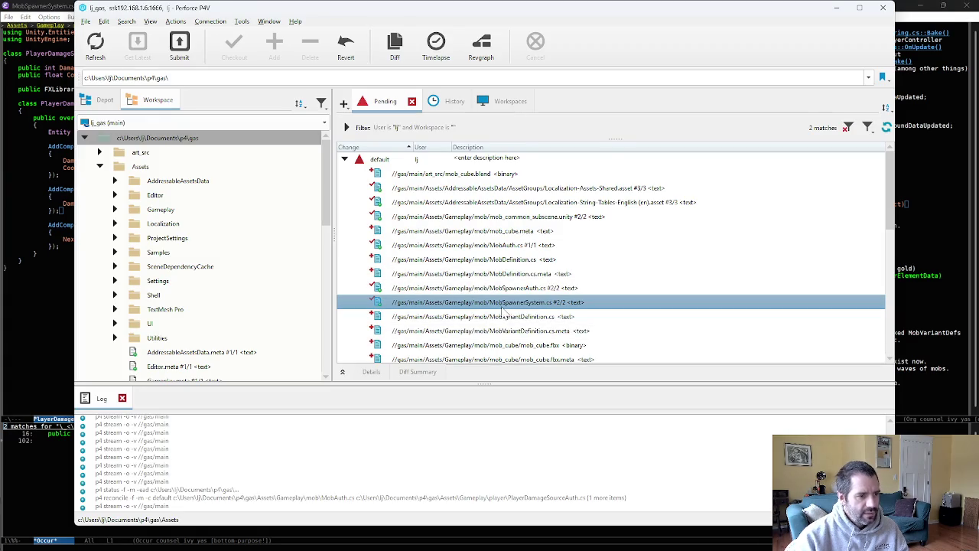
# Scroll through the P4Merge diff of MobSpawnerSystem.cs against revision #2, close it, and return to Emacs
pyautogui.doubleClick(503, 305)
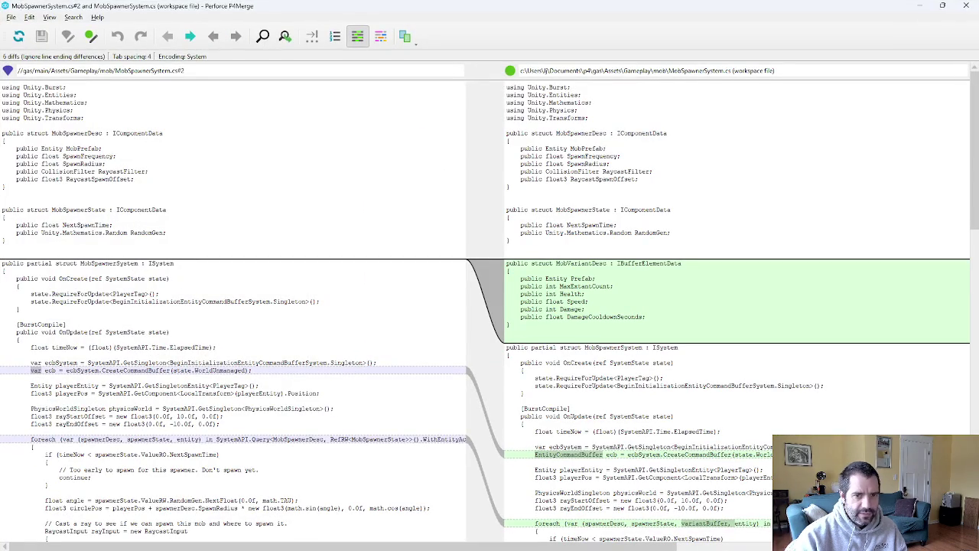
pyautogui.scroll(-8, 947, 254)
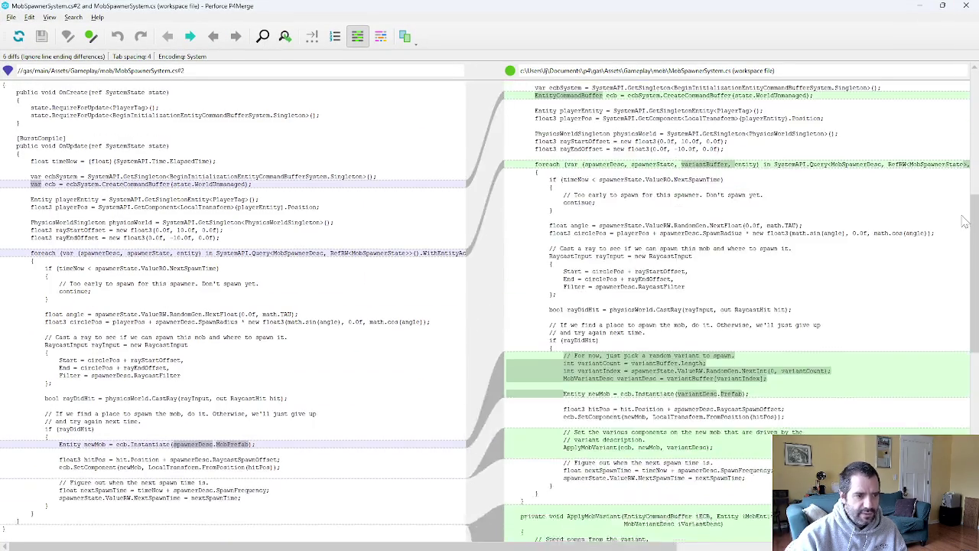
pyautogui.scroll(-2, 933, 266)
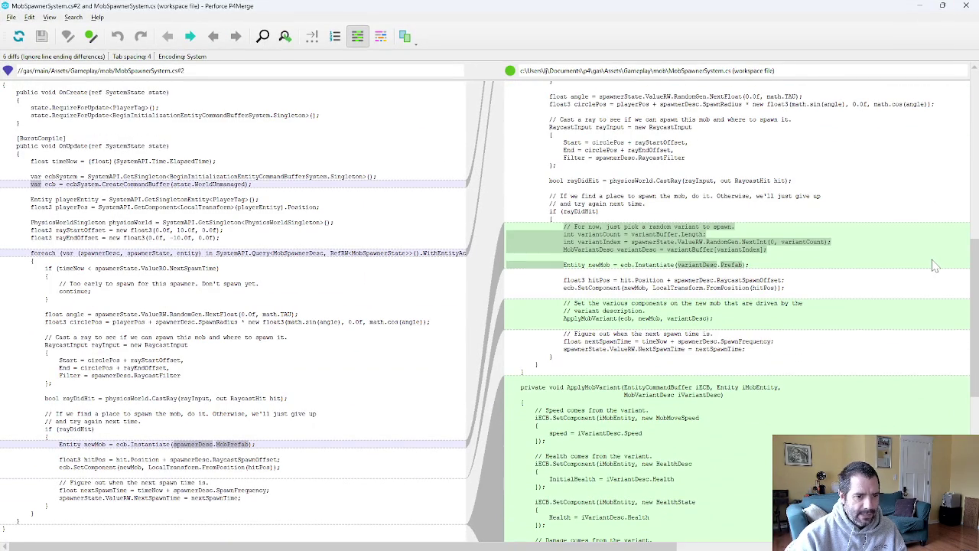
pyautogui.click(710, 264)
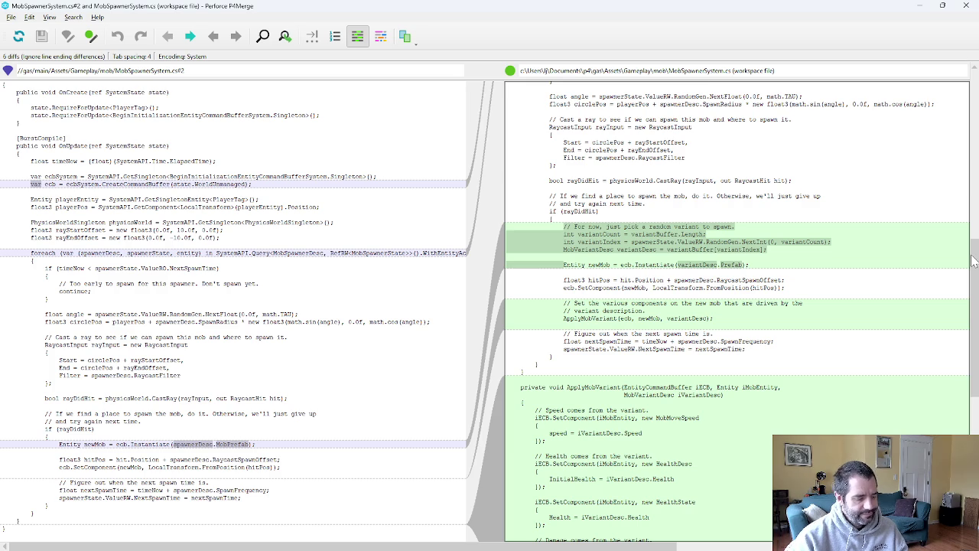
pyautogui.hotkey('alt', 'F4')
pyautogui.hotkey('alt', 'Tab')
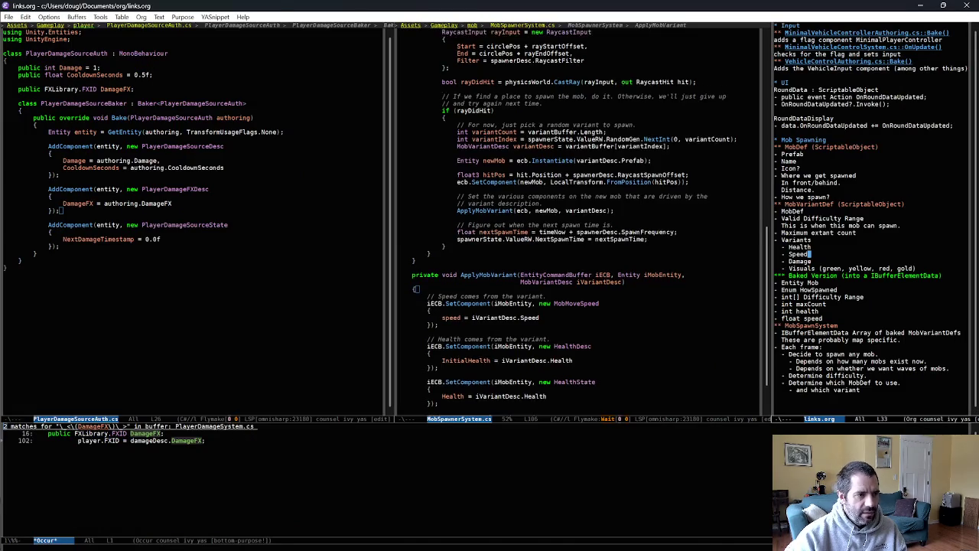
# Put 'Which prefab to spawn comes from the variant description.' above the Instantiate line, save, and switch to P4V
pyautogui.scroll(1, 557, 165)
pyautogui.click(557, 166)
pyautogui.press('Return')
pyautogui.write('//')
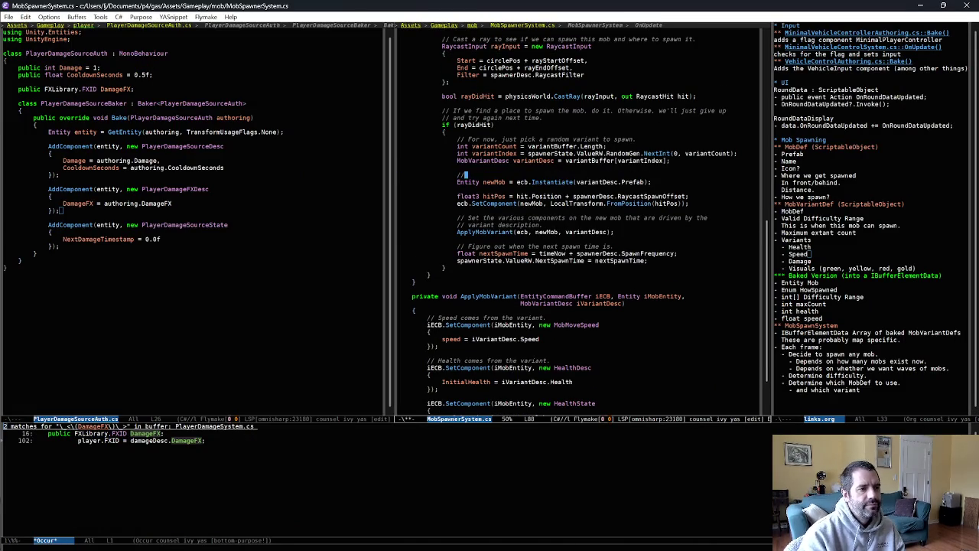
pyautogui.write(' Which prefab to s')
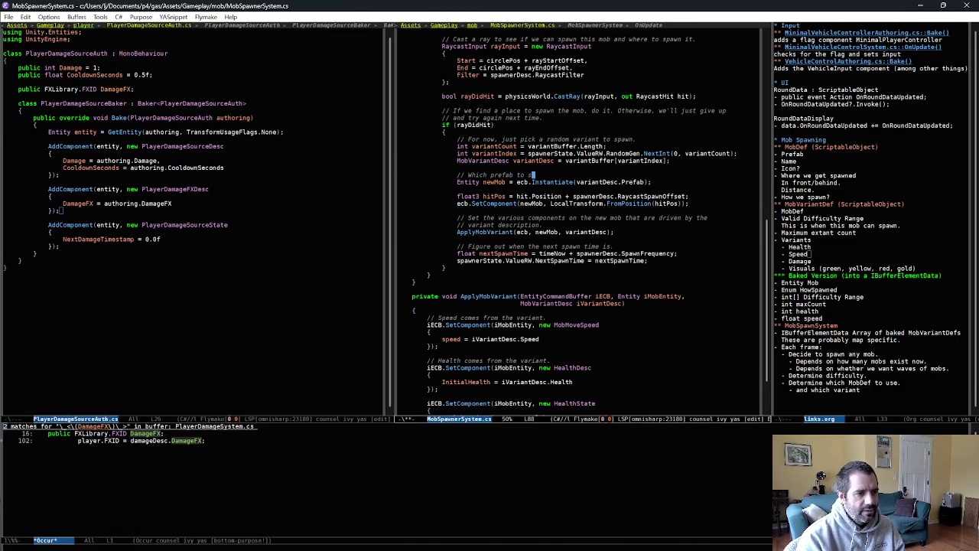
pyautogui.write('pawn comes from the ')
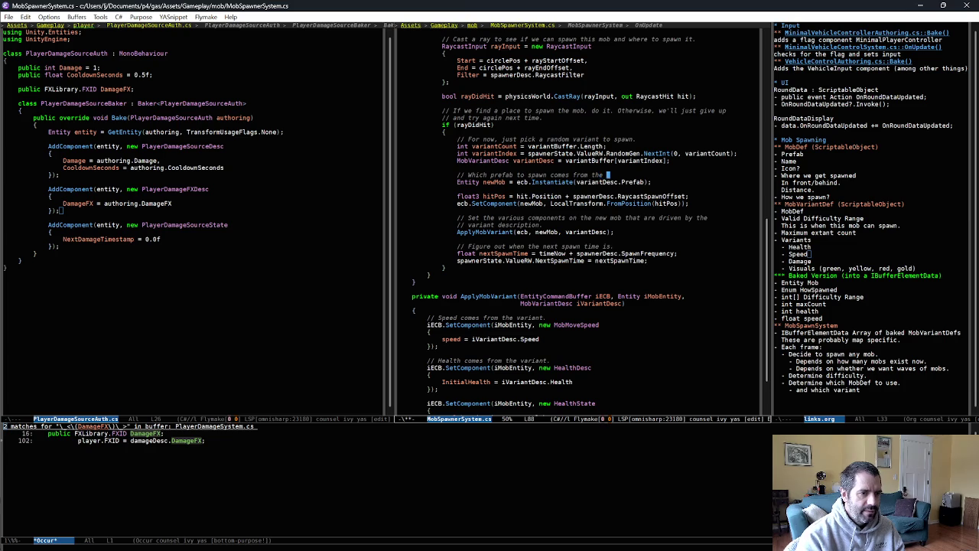
pyautogui.write('variant descrip')
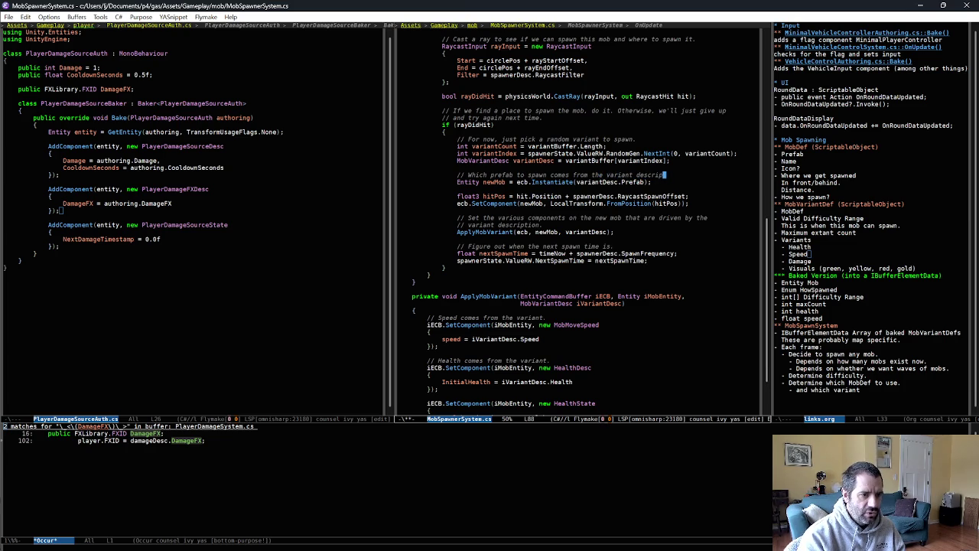
pyautogui.write('.')
pyautogui.hotkey('ctrl', 'x')
pyautogui.hotkey('ctrl', 's')
pyautogui.hotkey('alt', 'Tab')
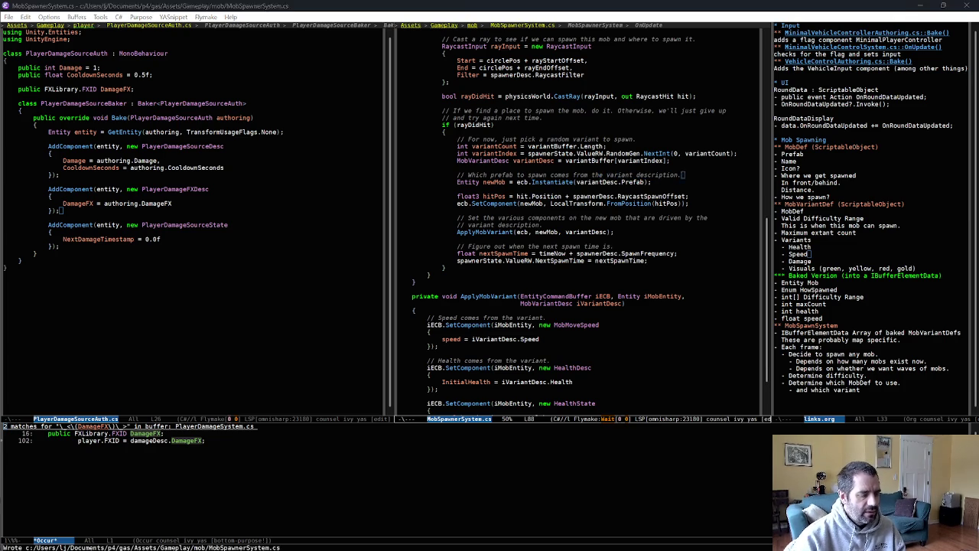
# Re-diff MobSpawnerSystem.cs against the depot in P4Merge and close the diff
pyautogui.doubleClick(530, 306)
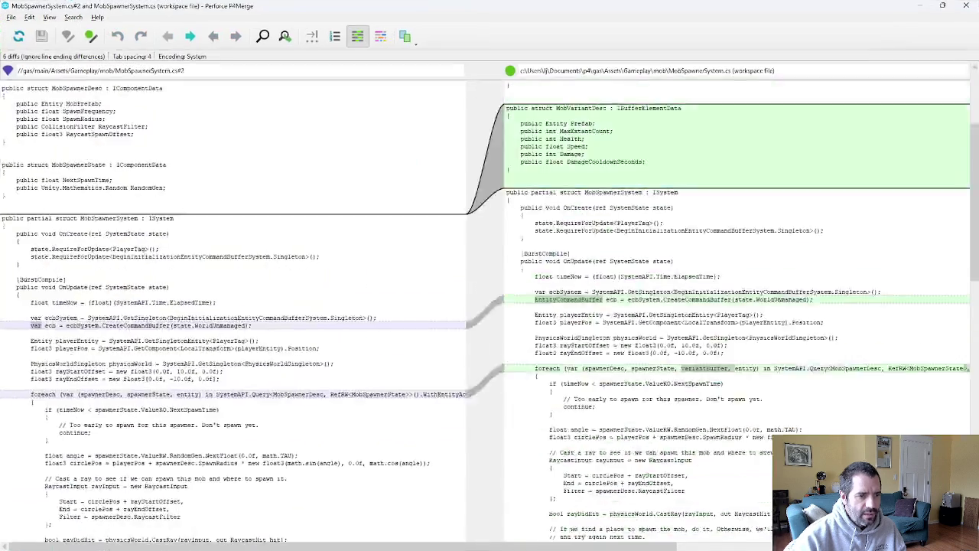
pyautogui.scroll(-2, 722, 311)
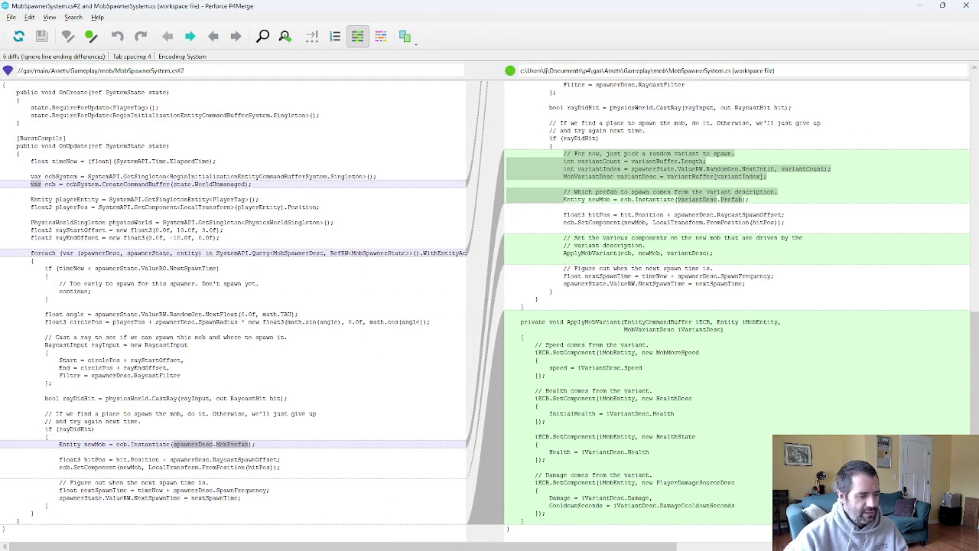
pyautogui.click(966, 5)
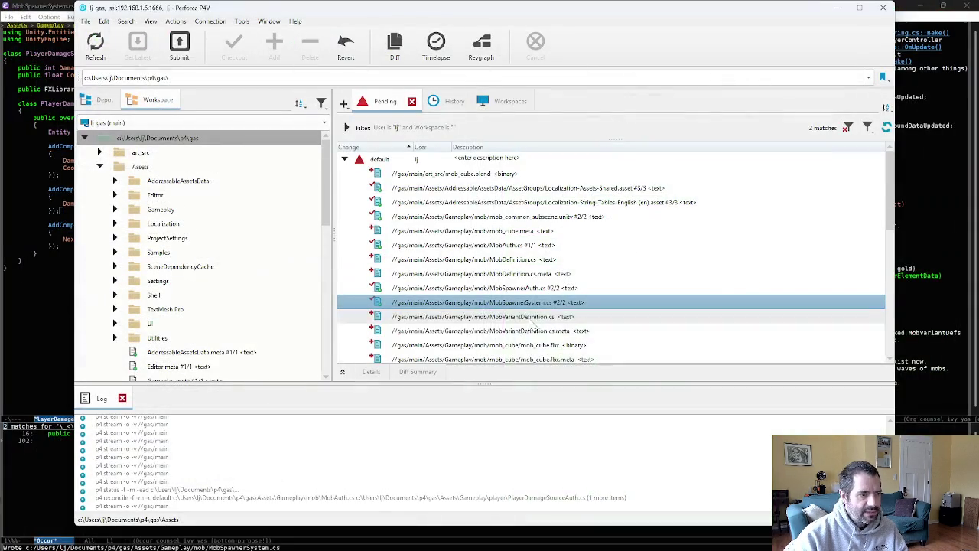
# Look over MobVariantDefinition.cs and the new cube and sphere mob definition assets
pyautogui.click(539, 319)
pyautogui.scroll(-3, 540, 319)
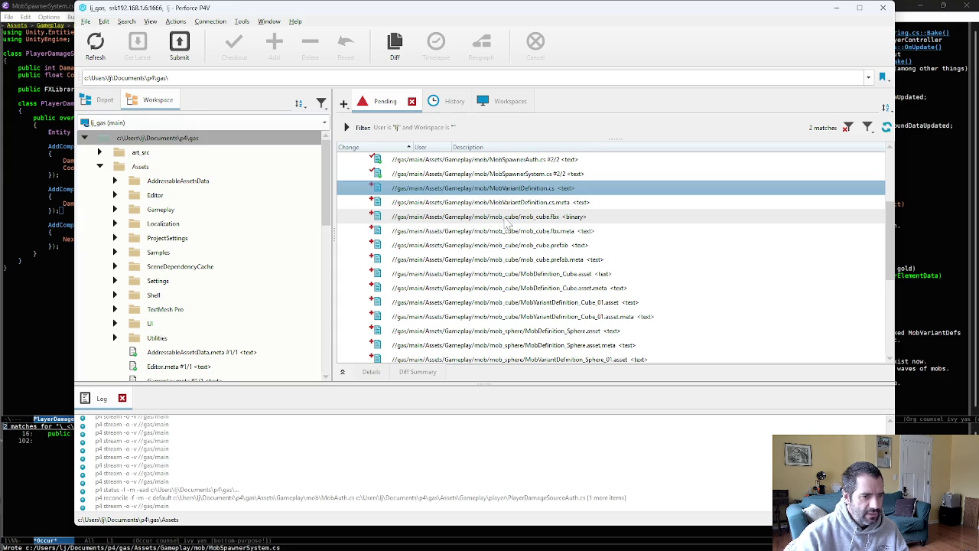
pyautogui.moveTo(509, 222)
pyautogui.mouseDown()
pyautogui.moveTo(539, 248)
pyautogui.moveTo(563, 231)
pyautogui.moveTo(535, 246)
pyautogui.moveTo(564, 248)
pyautogui.mouseUp()
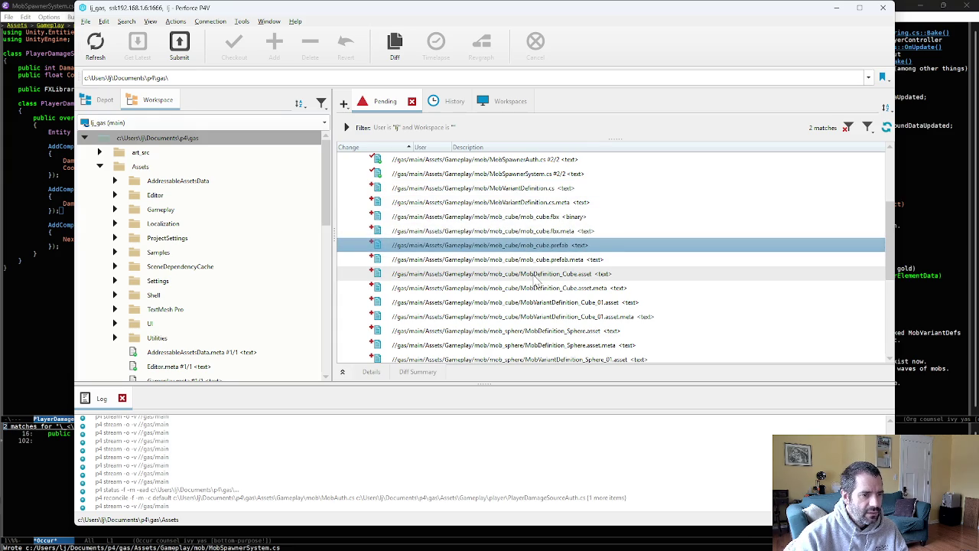
pyautogui.click(533, 274)
pyautogui.scroll(-2, 538, 245)
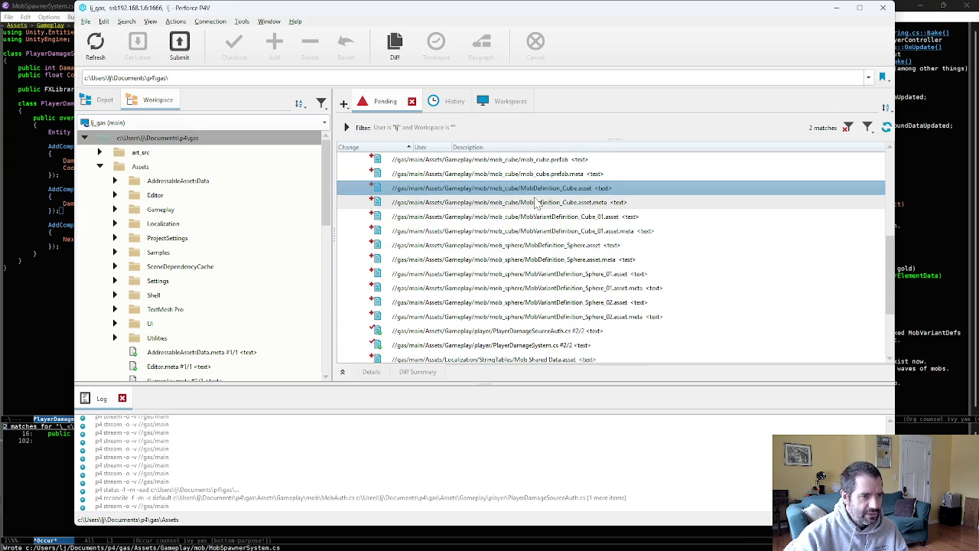
pyautogui.click(566, 217)
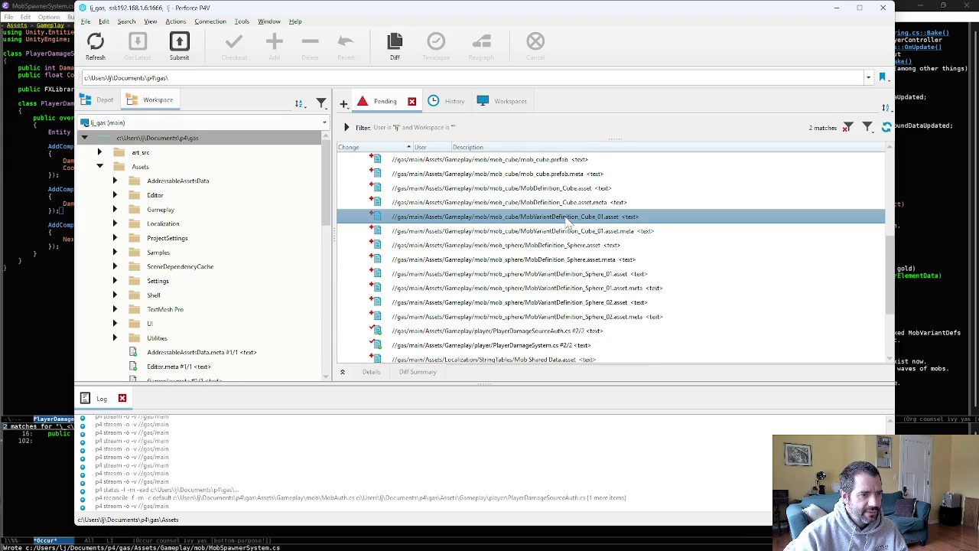
pyautogui.click(520, 273)
pyautogui.click(514, 301)
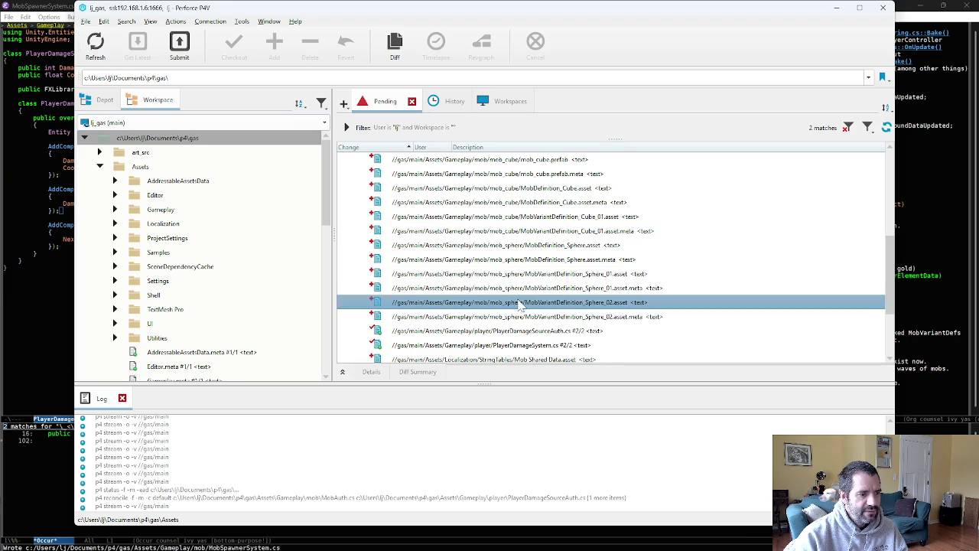
pyautogui.scroll(-2, 514, 301)
# Review the PlayerDamageSourceAuth.cs diff adding a PlayerDamageFXDesc component, then return to Unity
pyautogui.click(580, 246)
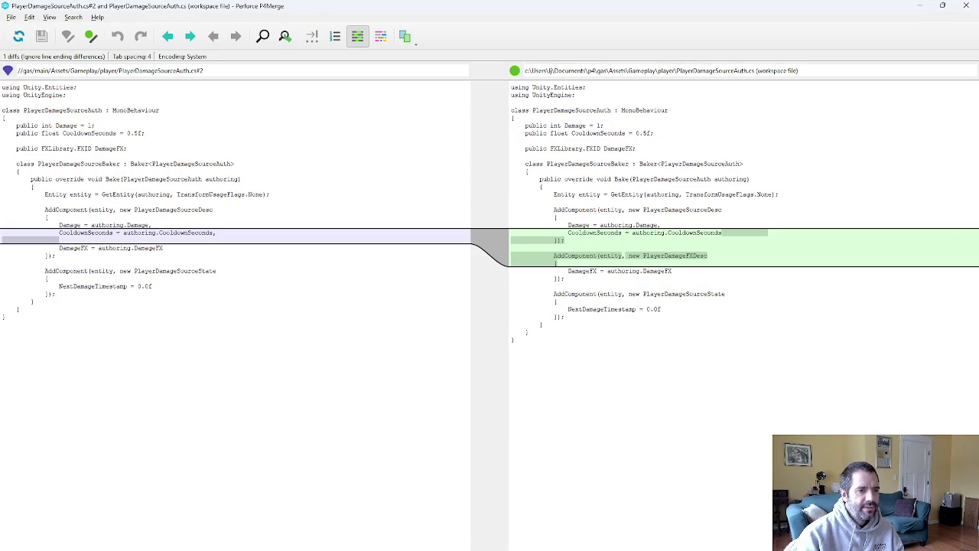
pyautogui.hotkey('alt', 'F4')
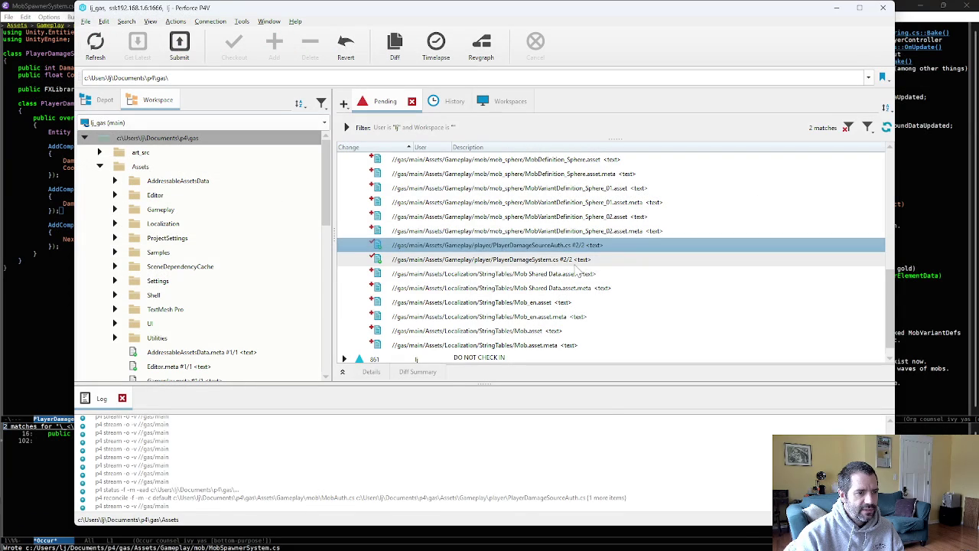
pyautogui.hotkey('alt', 'Tab')
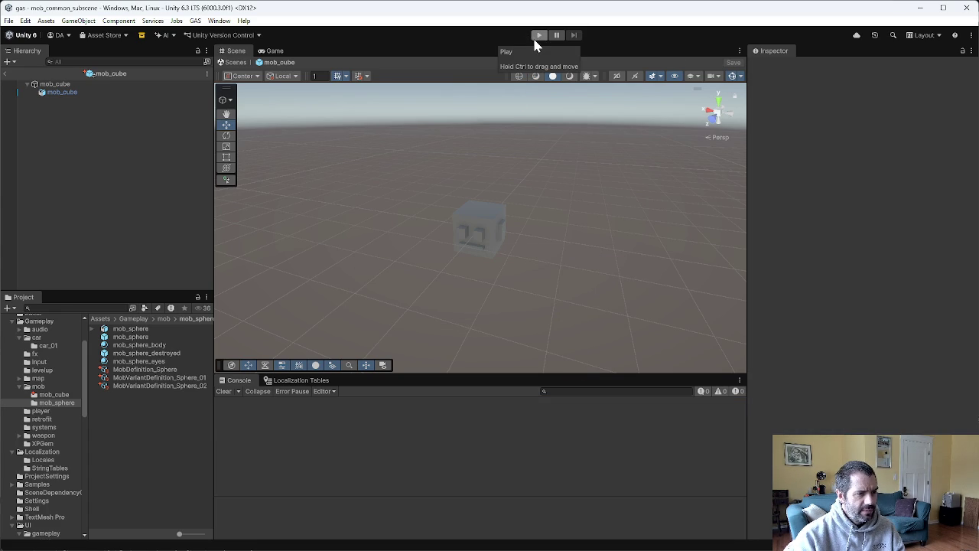
# Play the game, driving forward with W among the cube and sphere mobs, then stop and return to P4V
pyautogui.click(538, 35)
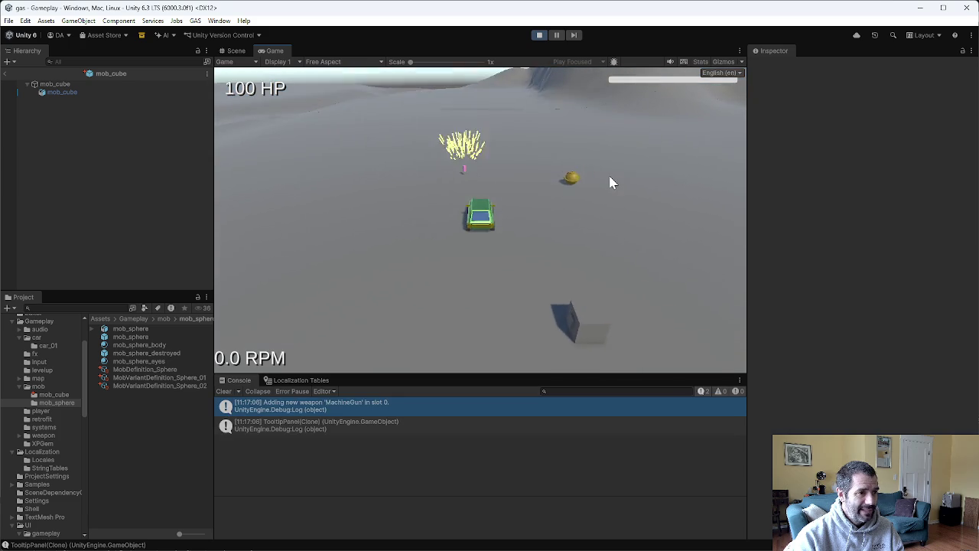
pyautogui.press('w')
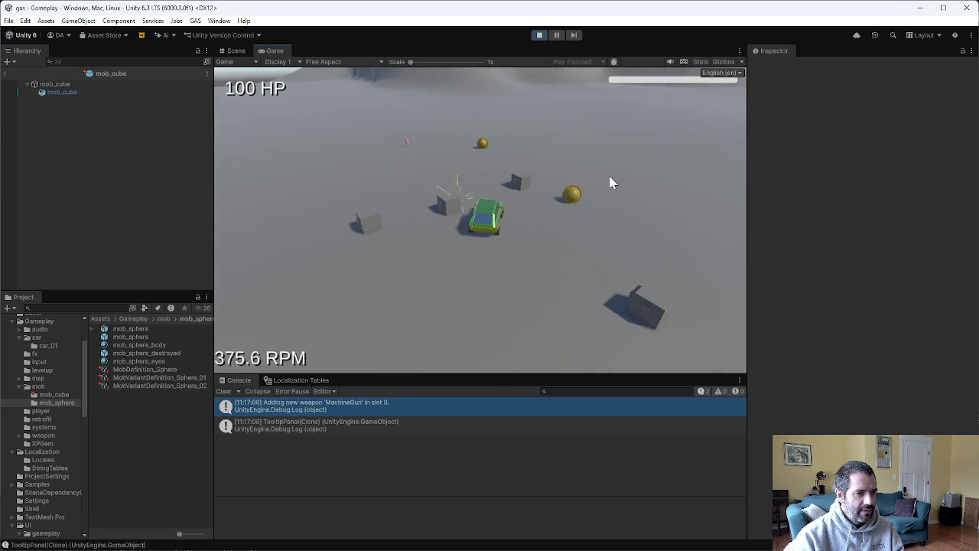
pyautogui.press('w')
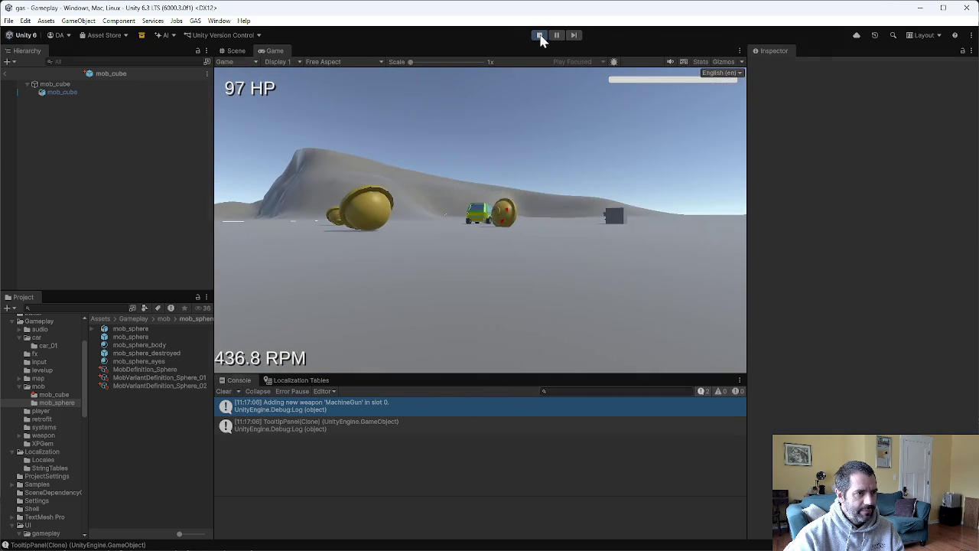
pyautogui.click(540, 36)
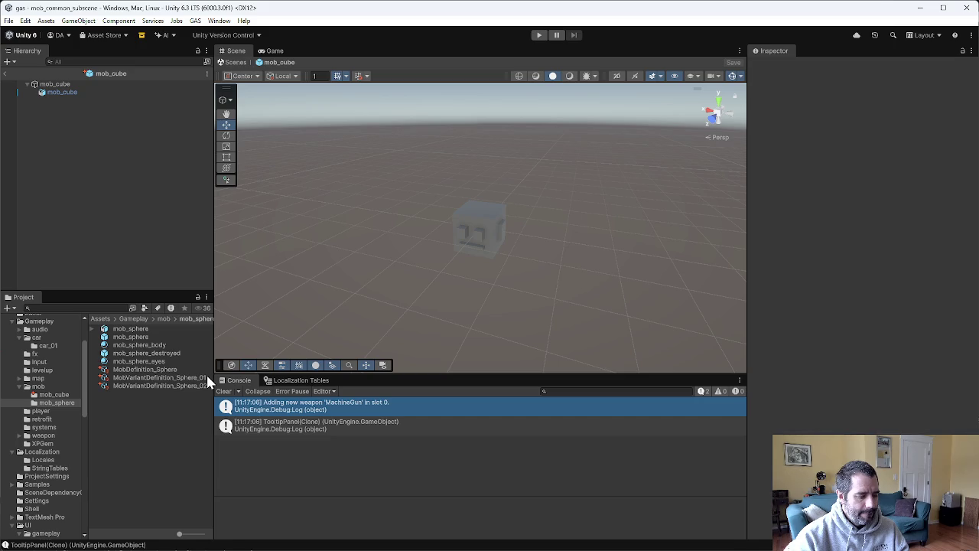
pyautogui.hotkey('alt', 'Tab')
# Diff PlayerDamageSystem.cs against the depot version, check its last change, and close the diff
pyautogui.click(561, 261)
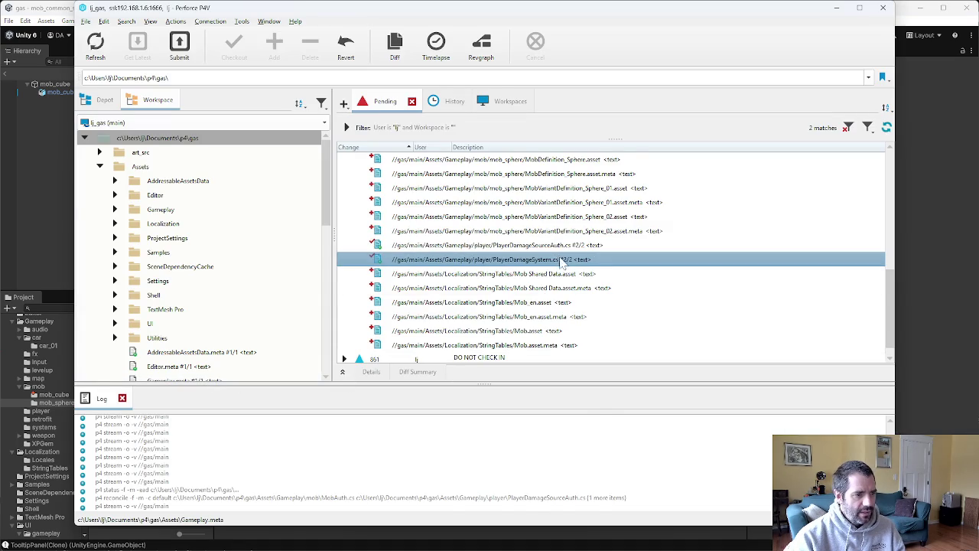
pyautogui.doubleClick(561, 261)
pyautogui.hotkey('ctrl', '2')
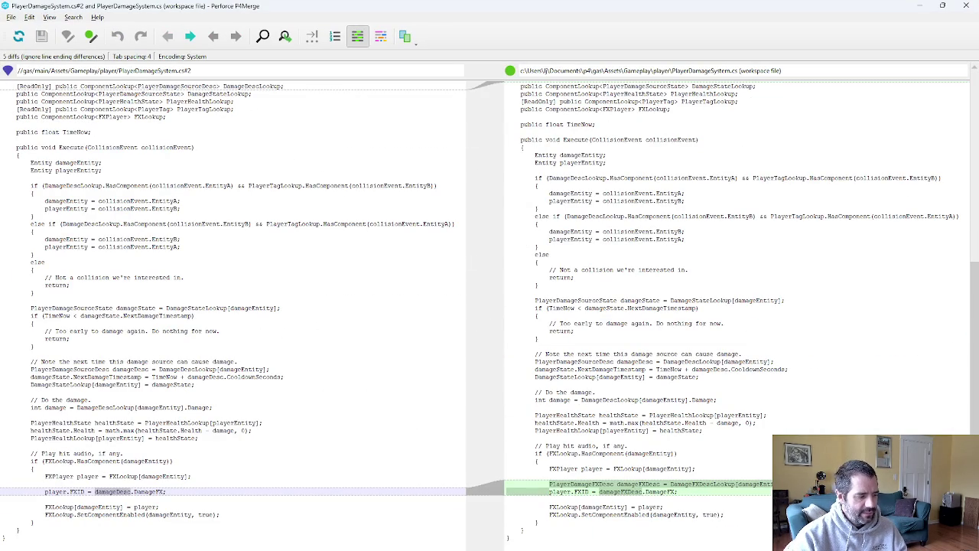
pyautogui.click(967, 6)
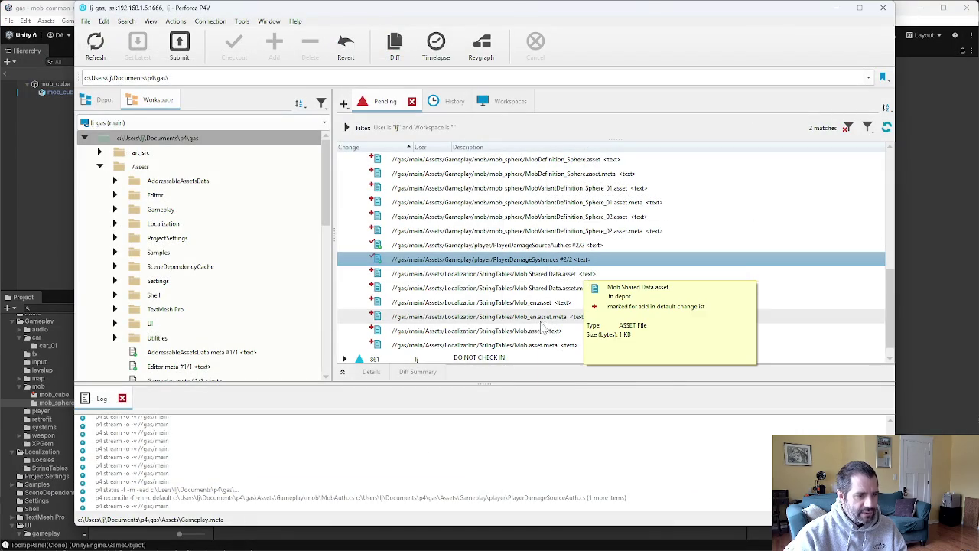
# Reconcile offline work on the workspace root, finding nothing, then start submitting the default changelist
pyautogui.scroll(10, 538, 332)
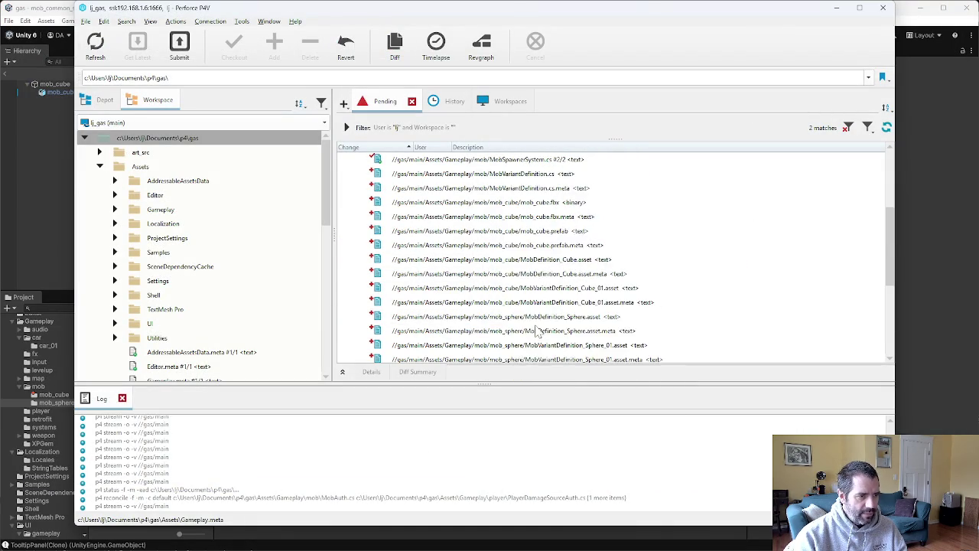
pyautogui.click(176, 140)
pyautogui.rightClick(176, 140)
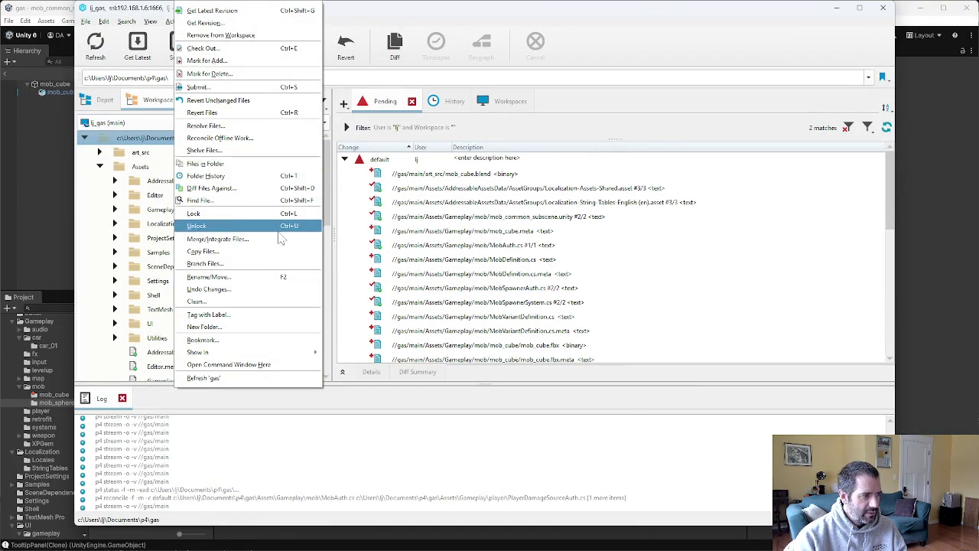
pyautogui.click(248, 144)
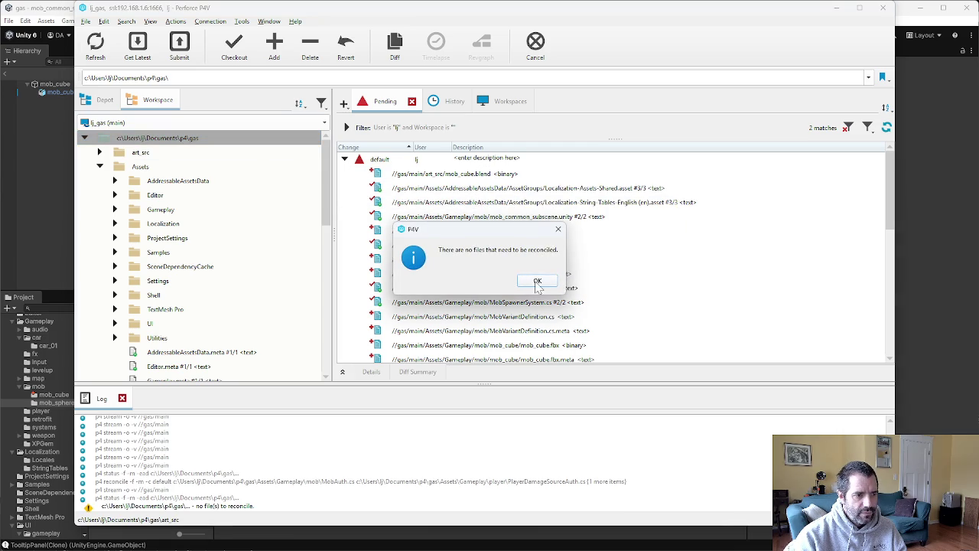
pyautogui.click(536, 288)
pyautogui.rightClick(461, 164)
pyautogui.click(490, 172)
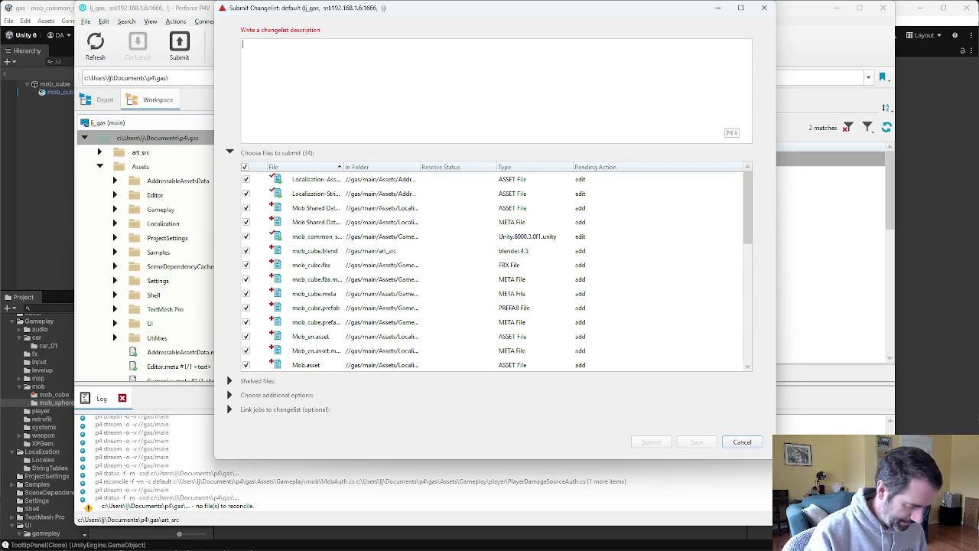
# Describe the changelist as adding mob and variant definitions MobSpawnerSystem uses to spawn mobs, save it, expand 867
pyautogui.write('added mob ')
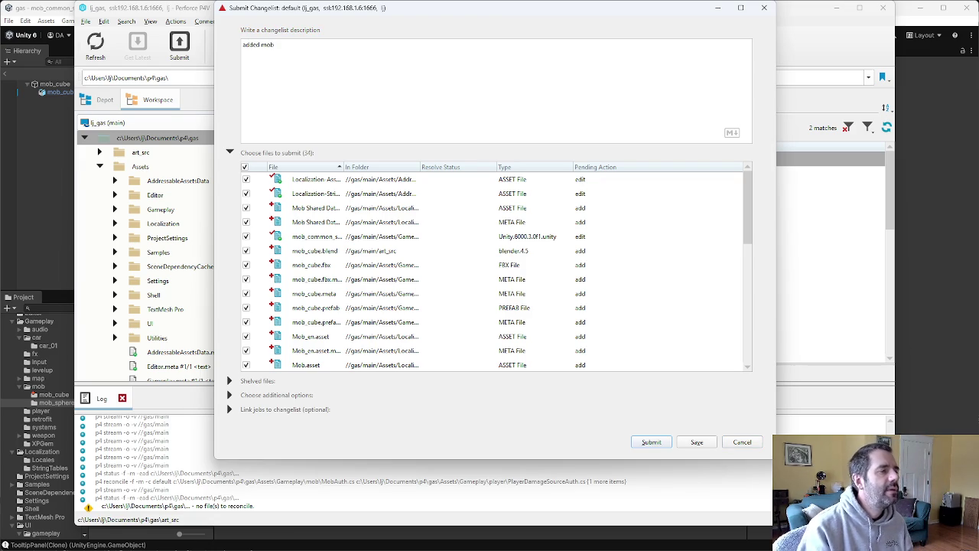
pyautogui.write('definition')
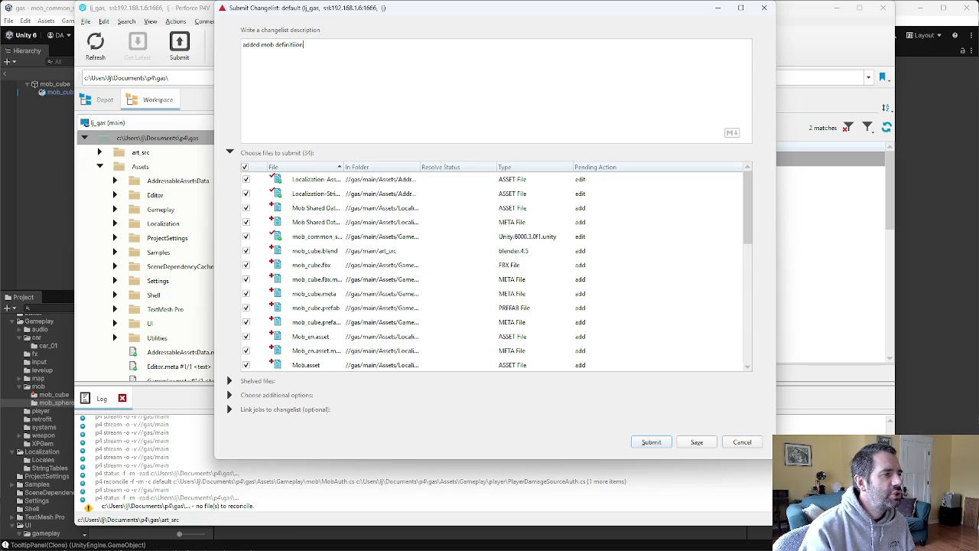
pyautogui.write('s and var')
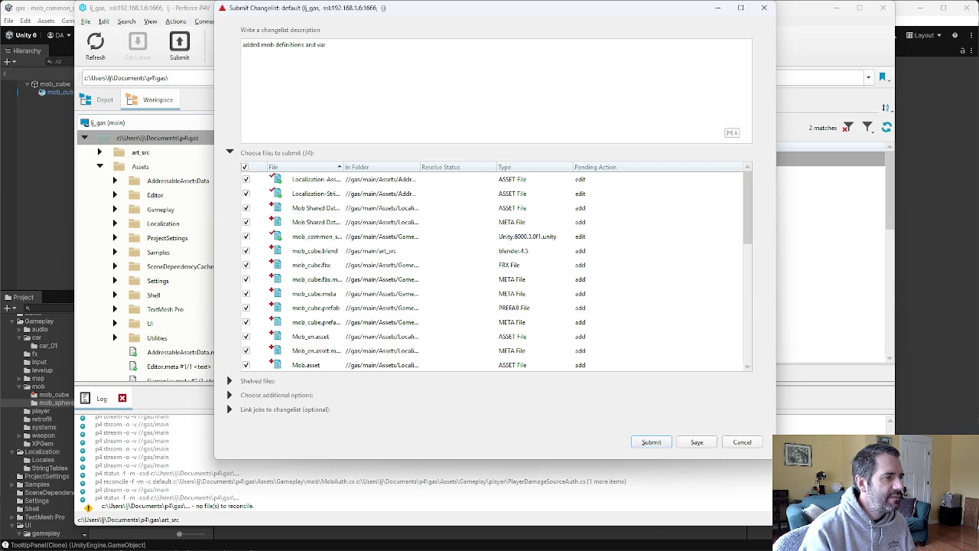
pyautogui.write('iant')
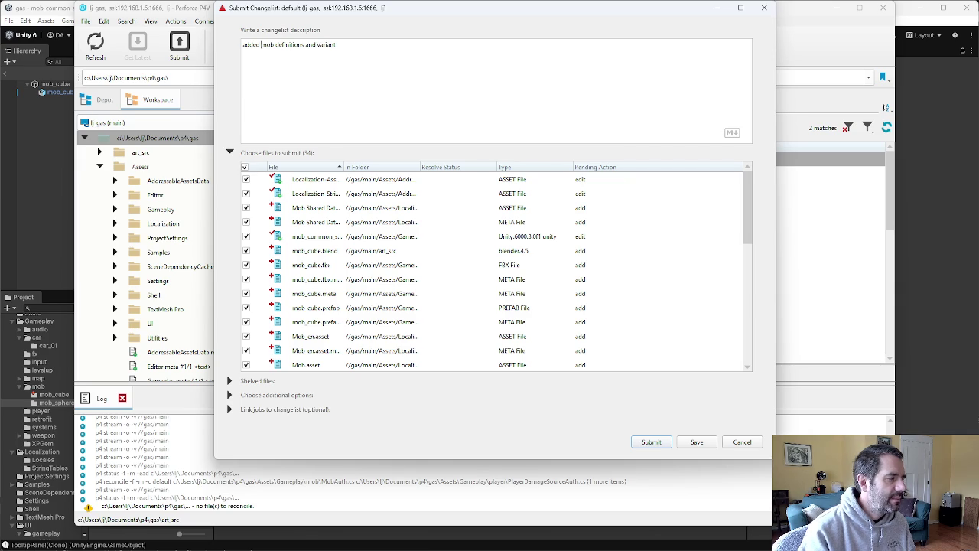
pyautogui.click(261, 45)
pyautogui.write('and variant')
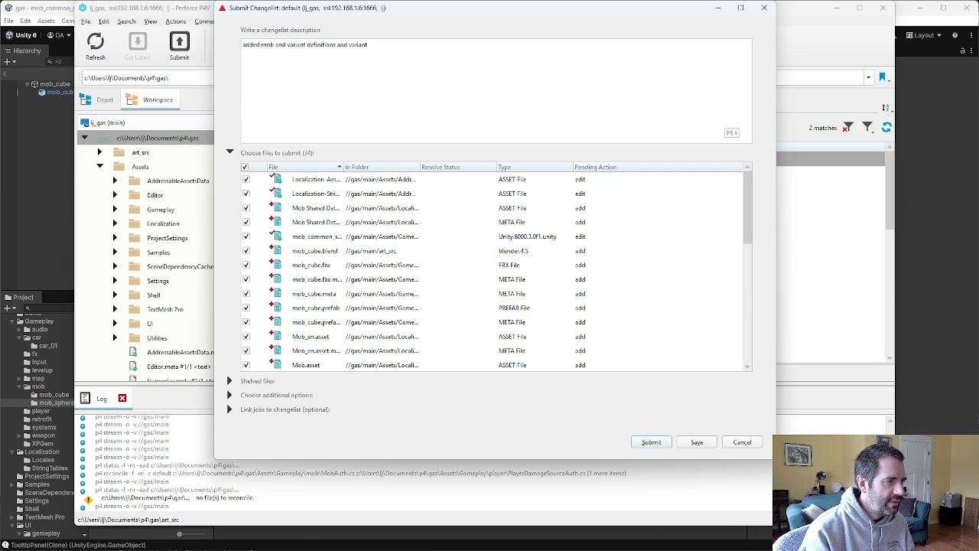
pyautogui.press('BackSpace')
pyautogui.press('BackSpace')
pyautogui.press('BackSpace')
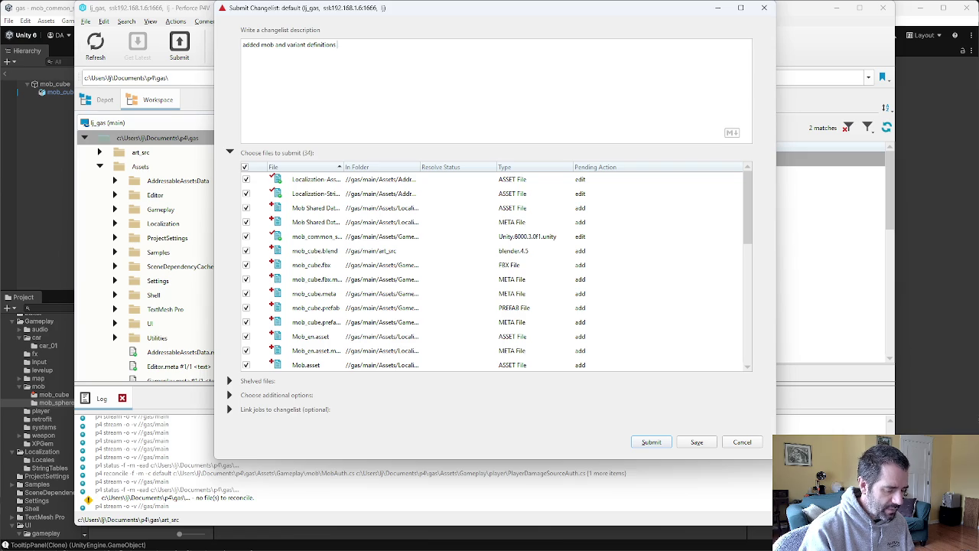
pyautogui.write('and use them')
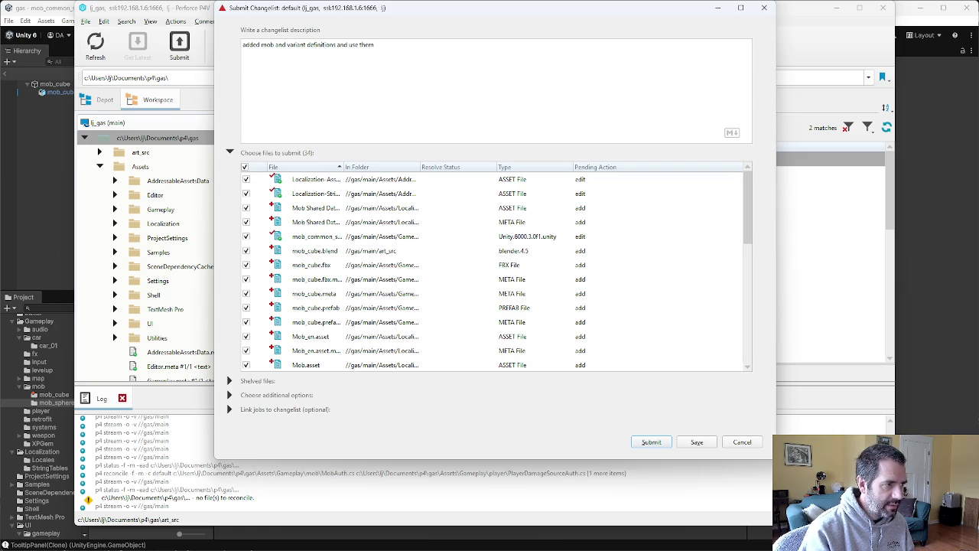
pyautogui.write(' to ')
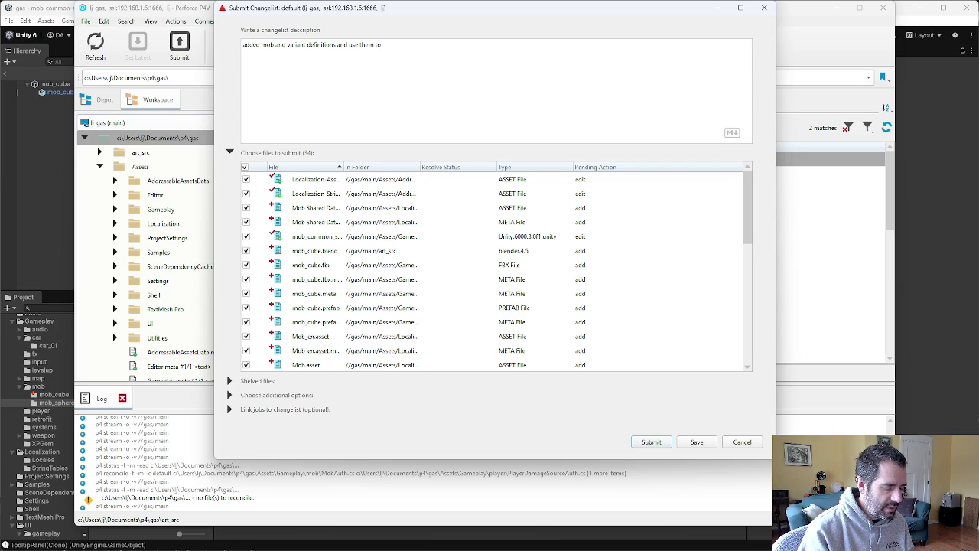
pyautogui.write('decide what to spawn - ')
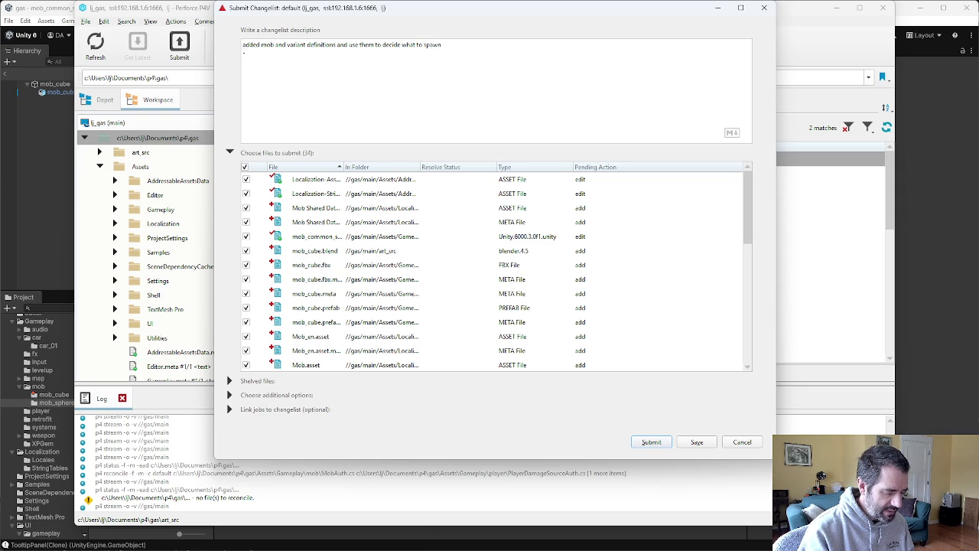
pyautogui.write('MobSpa')
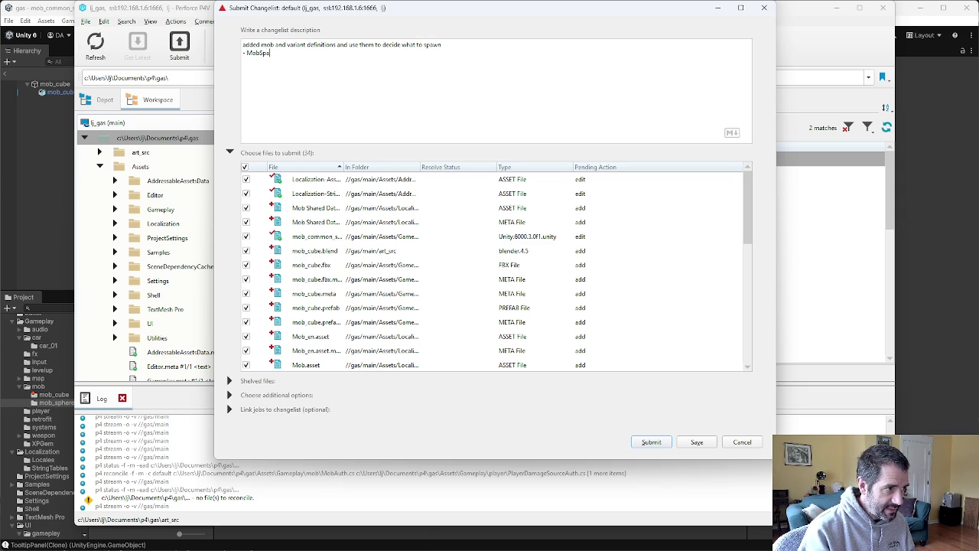
pyautogui.write('wnerSyste')
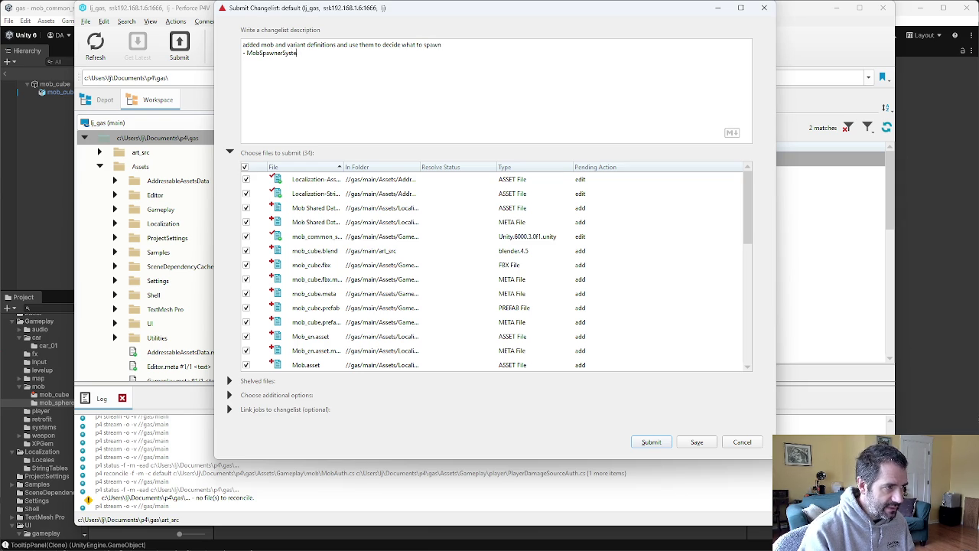
pyautogui.write('m handles')
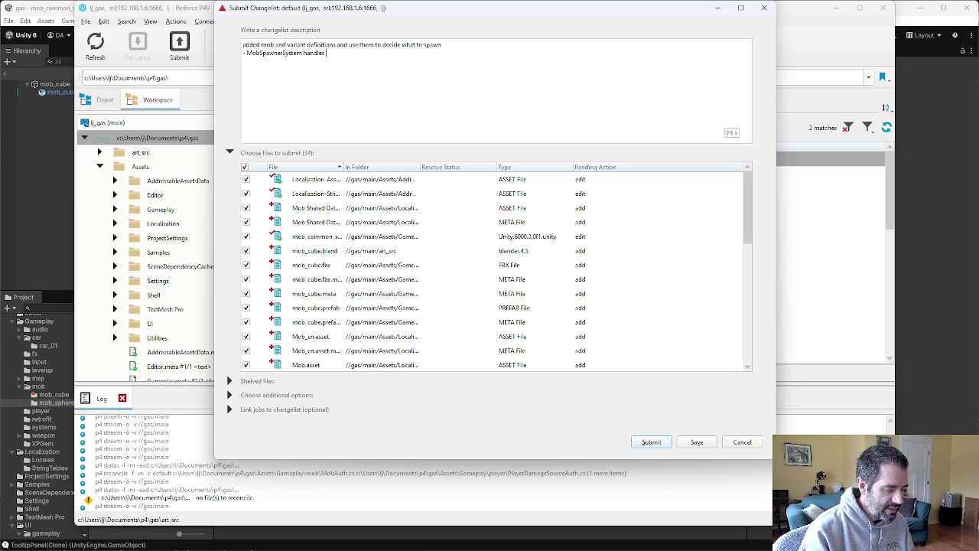
pyautogui.hotkey('ctrl', 'BackSpace')
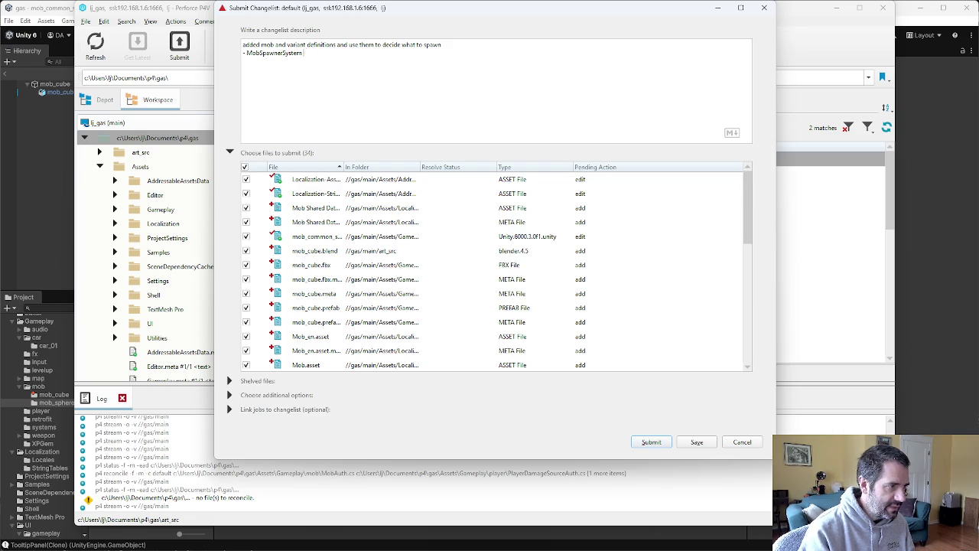
pyautogui.write('uses a b')
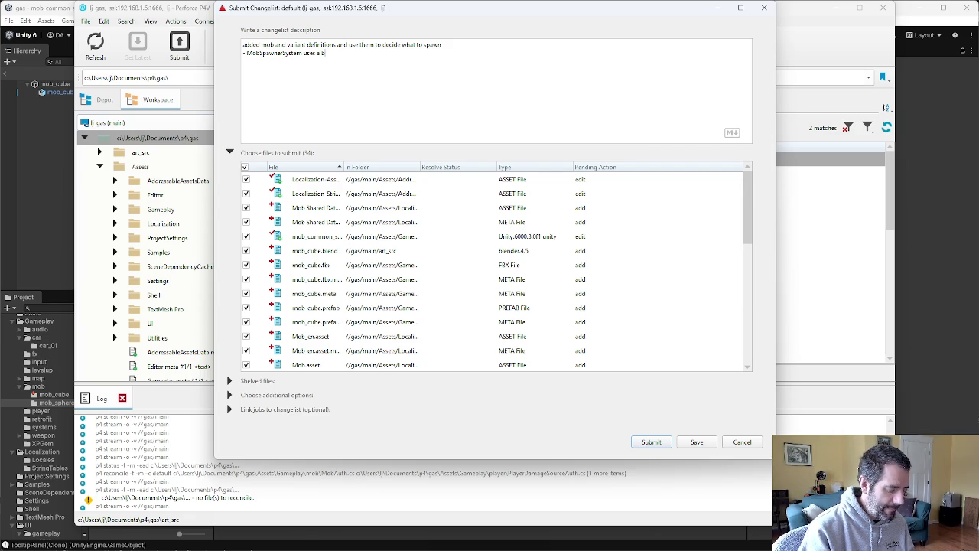
pyautogui.write('aked buffer of')
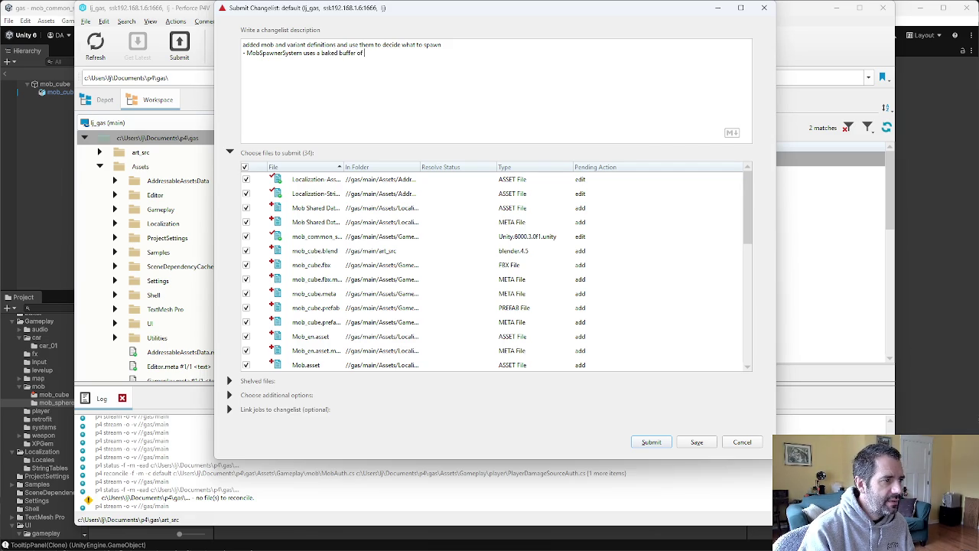
pyautogui.write('the')
pyautogui.write(' definitions')
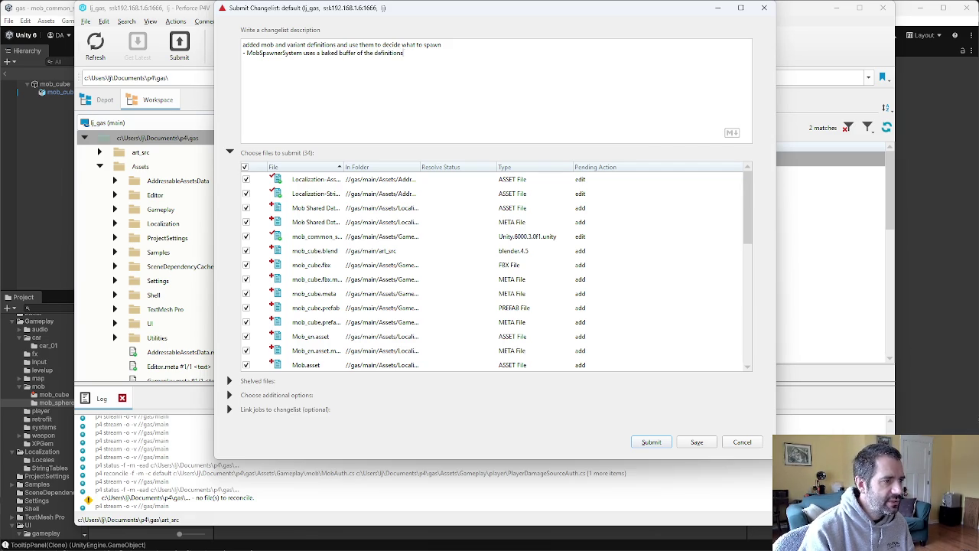
pyautogui.write(' and eses them to spawn new mobs.')
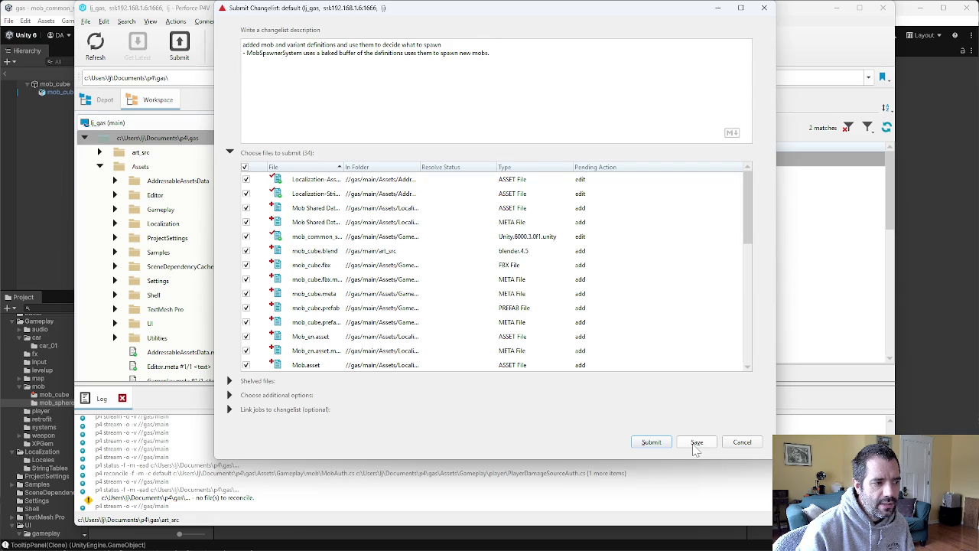
pyautogui.click(696, 450)
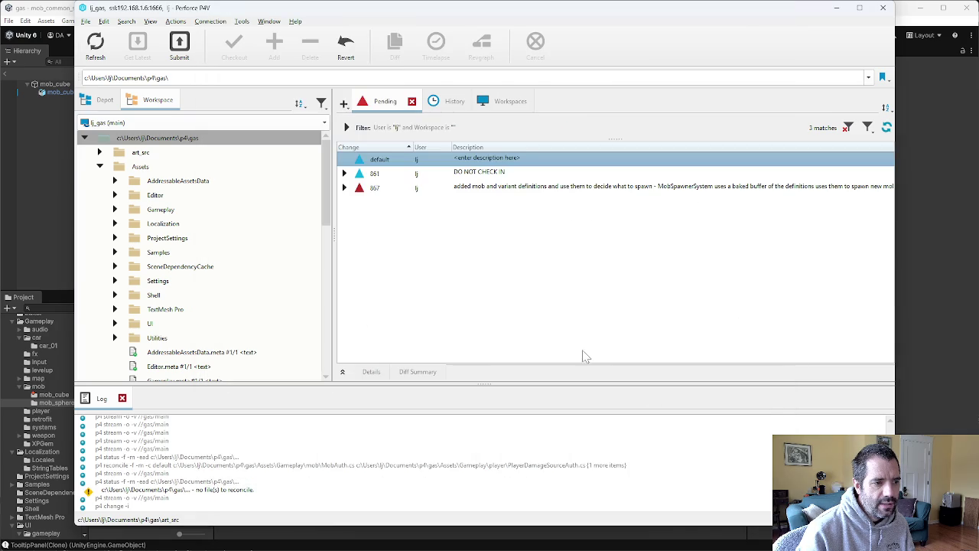
pyautogui.click(344, 188)
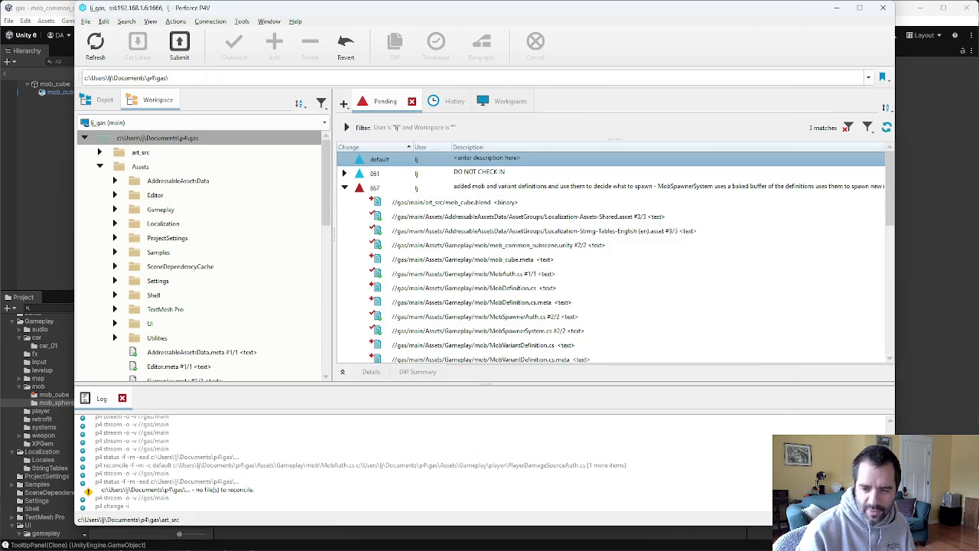
# Search the web for 'unity dots ibufferelementdata' and open the Unity docs IBufferElementData page
pyautogui.hotkey('alt', 'Tab')
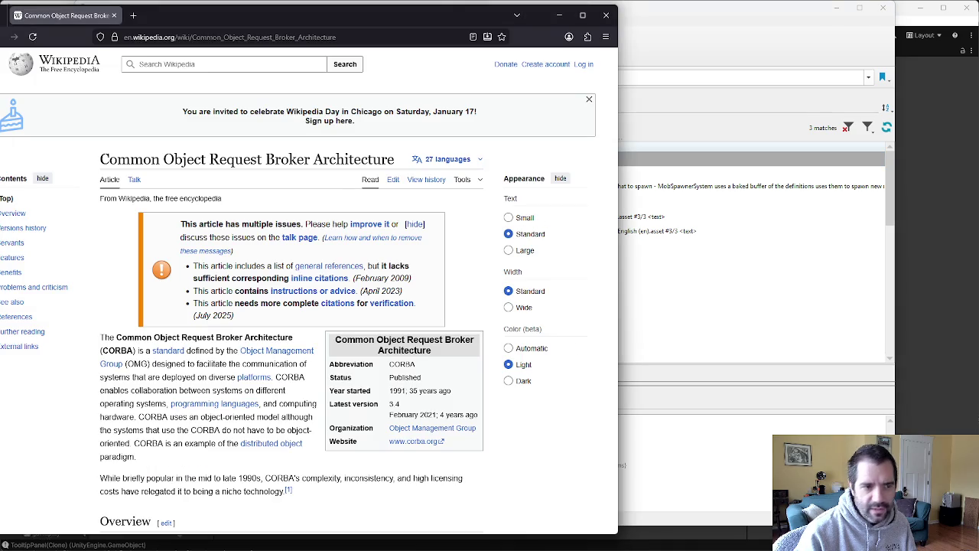
pyautogui.click(359, 37)
pyautogui.write('unity dots')
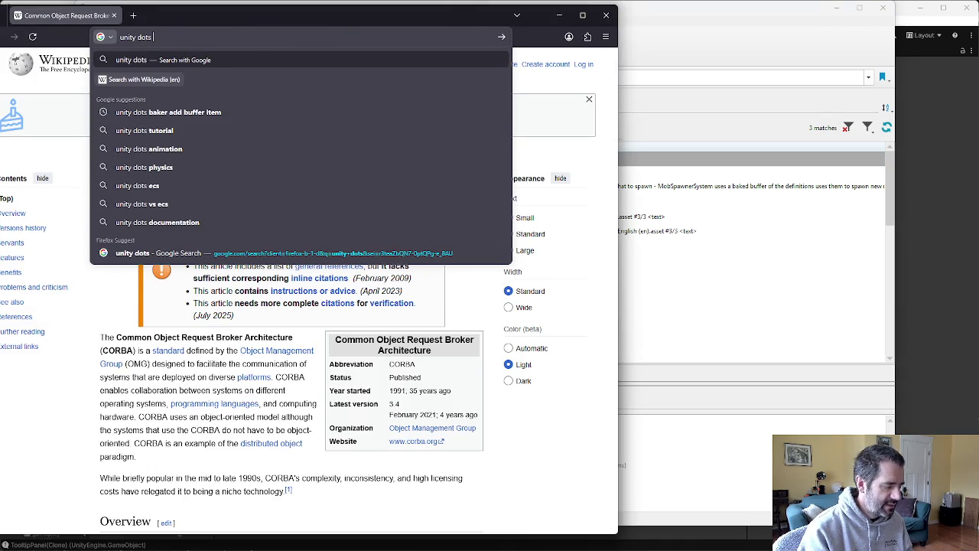
pyautogui.write(' ibu')
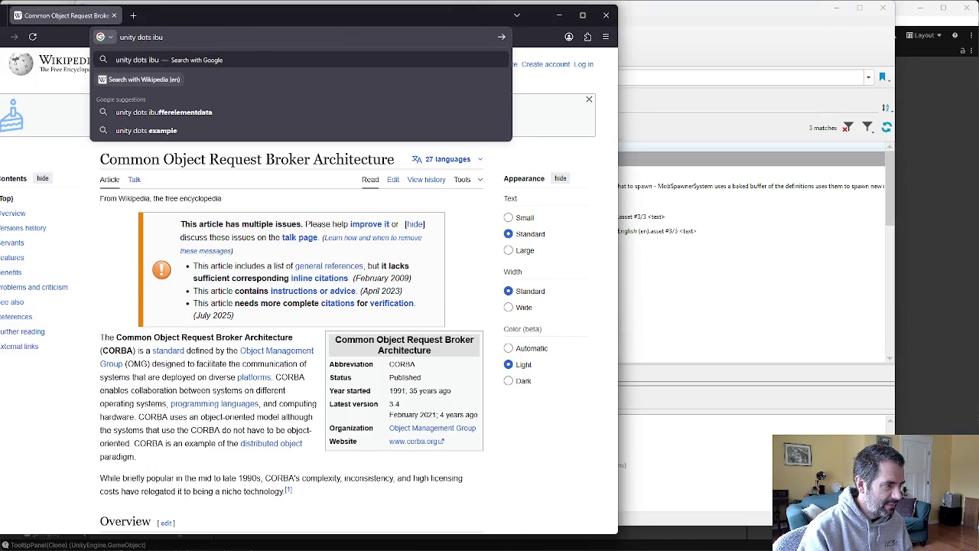
pyautogui.press('Down')
pyautogui.press('Return')
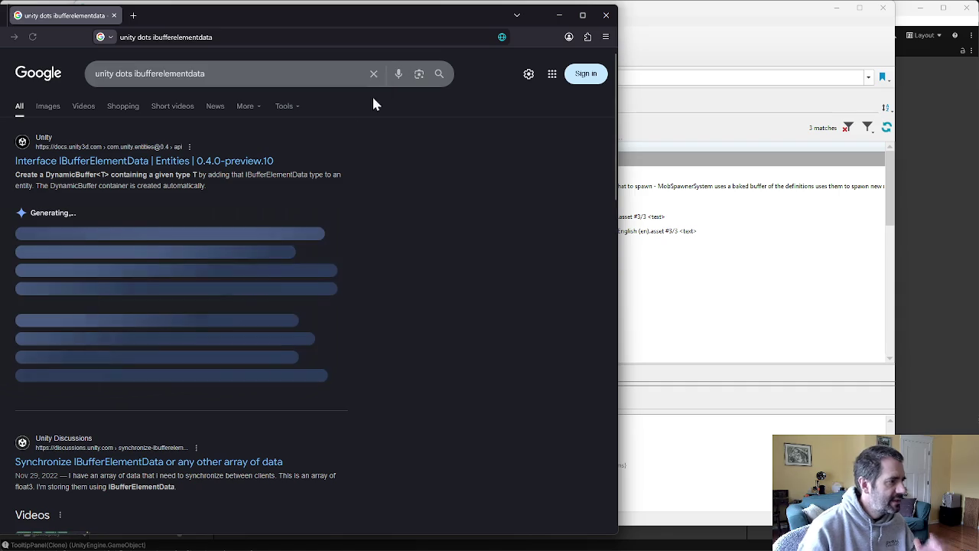
pyautogui.click(249, 161)
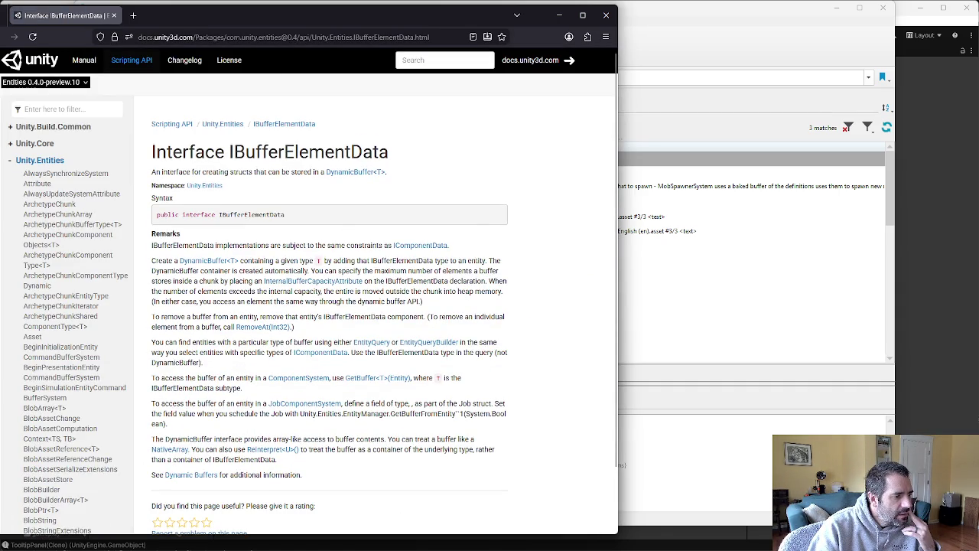
pyautogui.scroll(-2, 306, 473)
pyautogui.scroll(2, 306, 459)
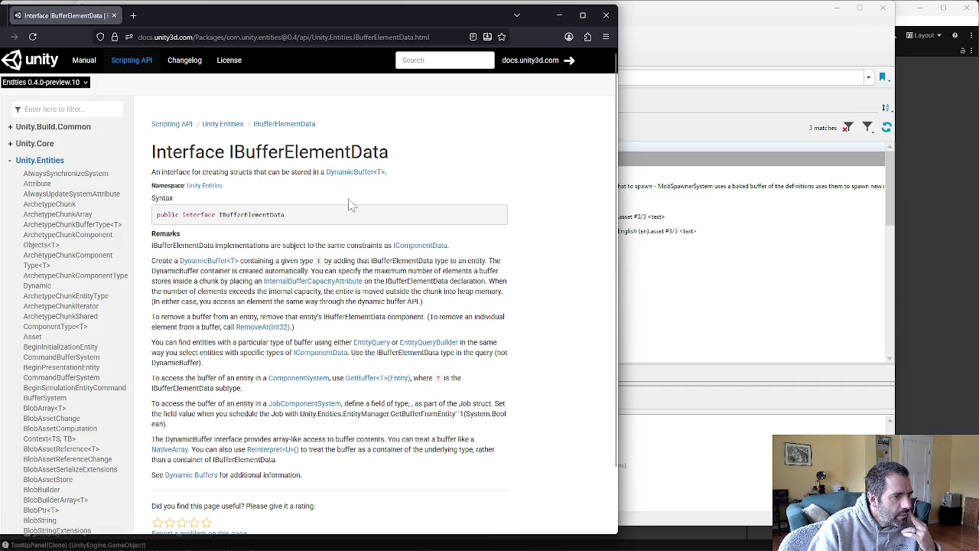
# Open the DynamicBuffer<T> reference page and read through its Properties and Methods sections
pyautogui.click(351, 172)
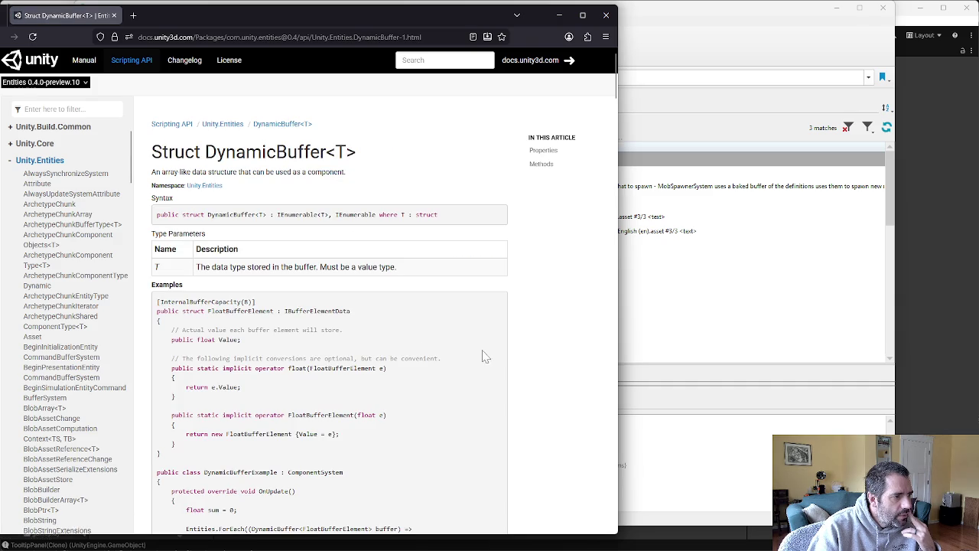
pyautogui.scroll(-5, 505, 348)
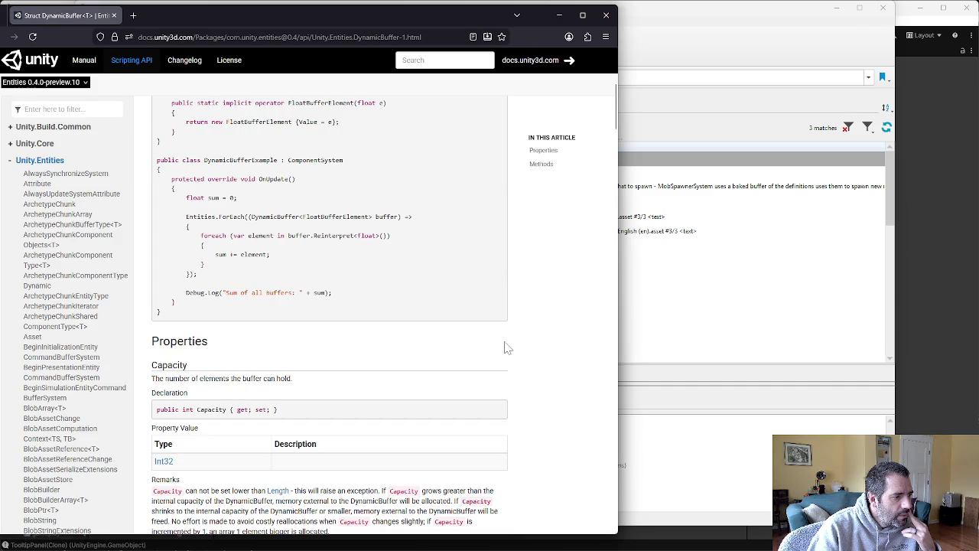
pyautogui.scroll(-4, 505, 348)
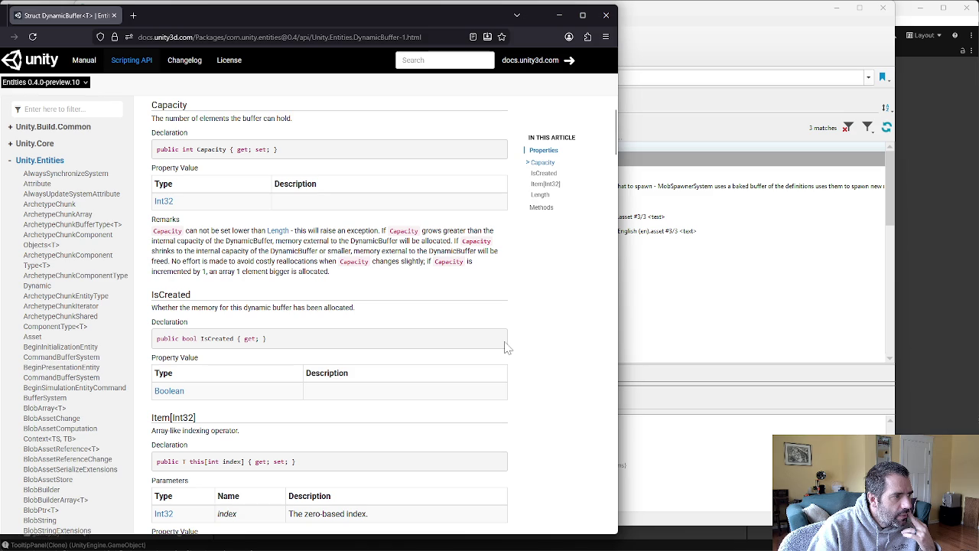
pyautogui.scroll(-7, 343, 264)
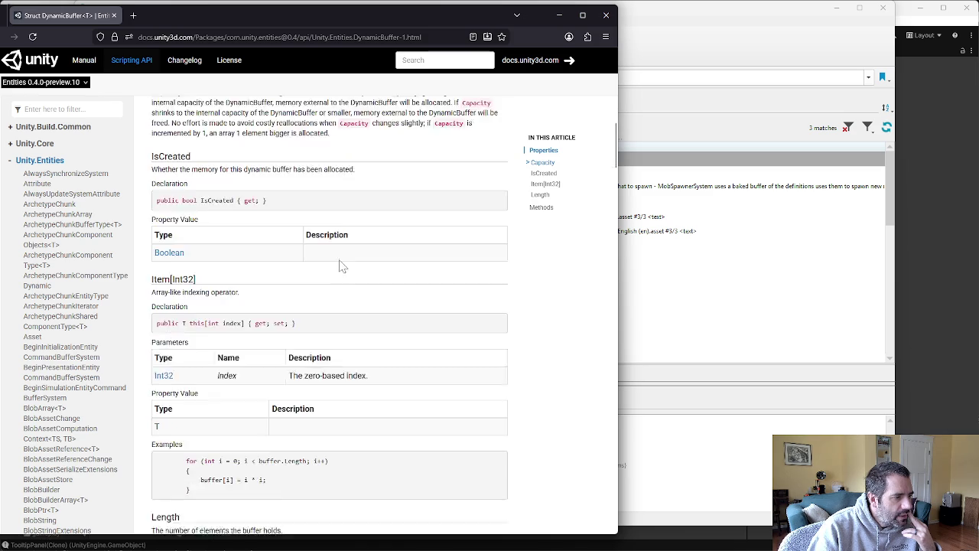
pyautogui.scroll(-3, 429, 356)
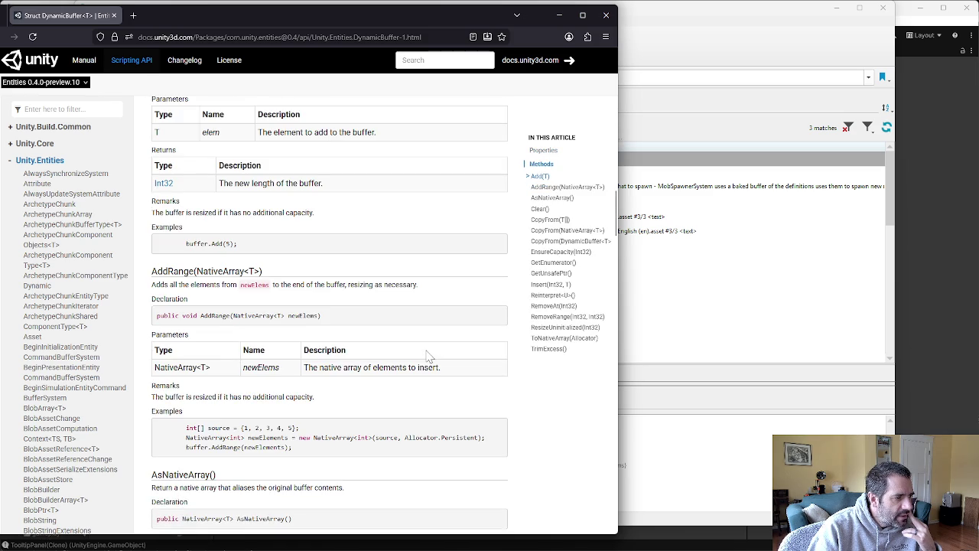
pyautogui.scroll(-1, 616, 250)
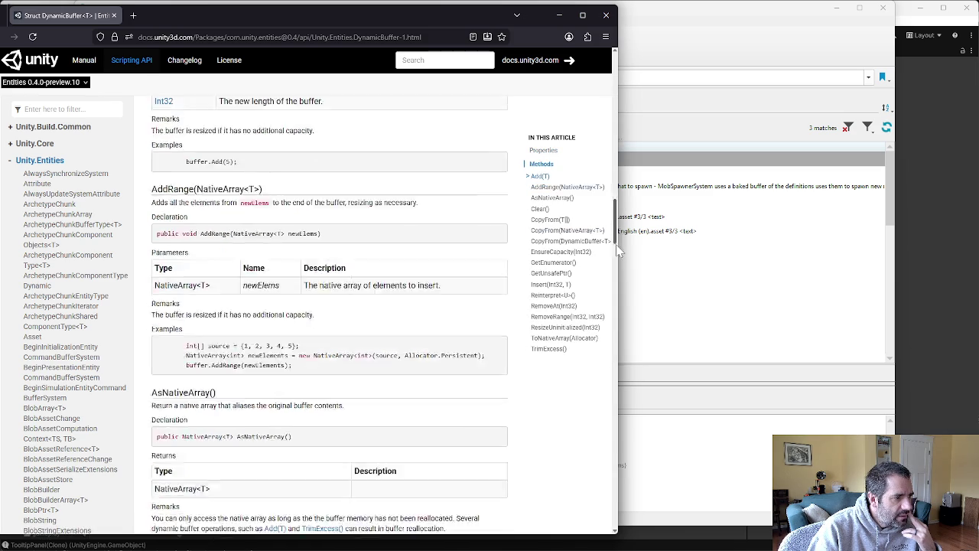
pyautogui.moveTo(619, 251)
pyautogui.mouseDown()
pyautogui.moveTo(643, 494)
pyautogui.moveTo(549, 60)
pyautogui.moveTo(517, 95)
pyautogui.mouseUp()
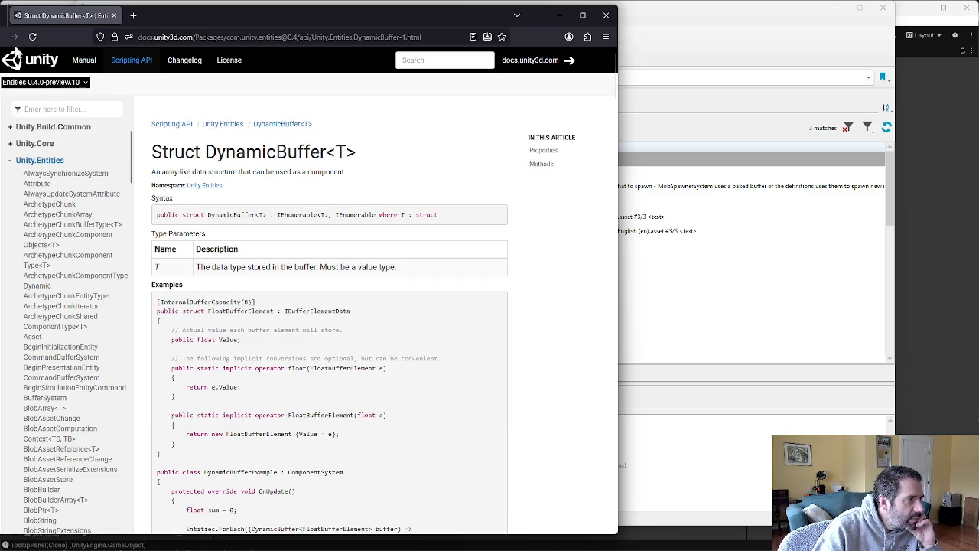
pyautogui.moveTo(198, 13); pyautogui.dragTo(250, 14)
# Go back to IBufferElementData and read the Entities 0.4 Dynamic Buffers manual page, including its IntBufferElement example
pyautogui.click(8, 37)
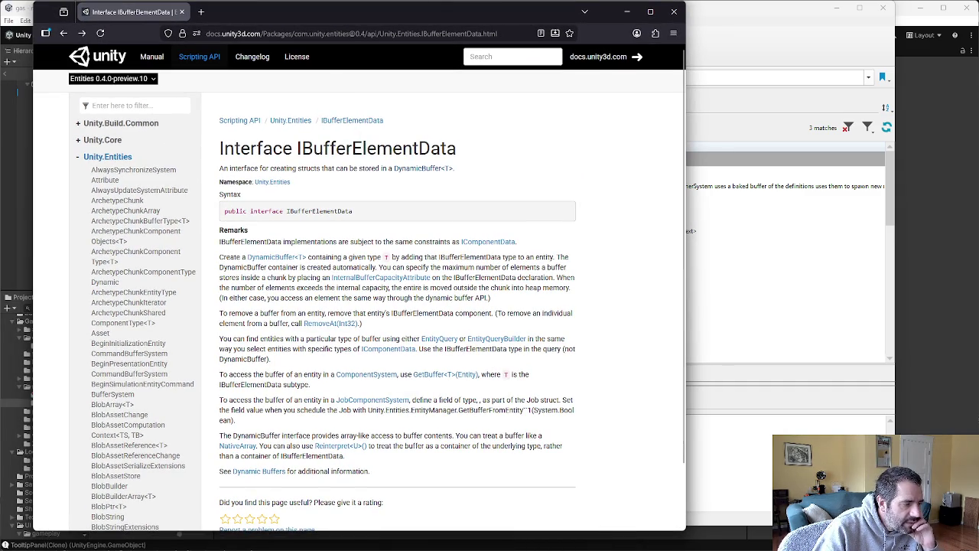
pyautogui.scroll(-1, 377, 368)
pyautogui.scroll(-1, 377, 369)
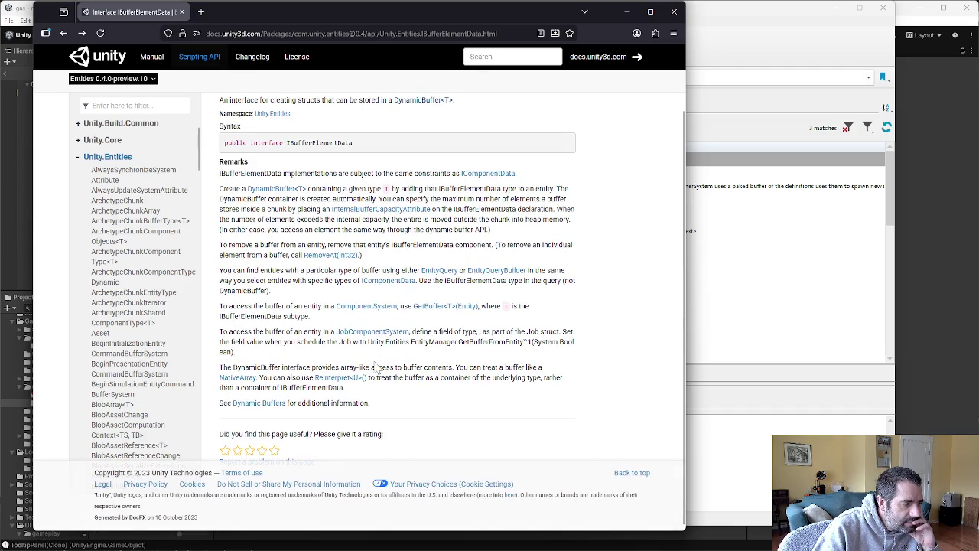
pyautogui.click(271, 404)
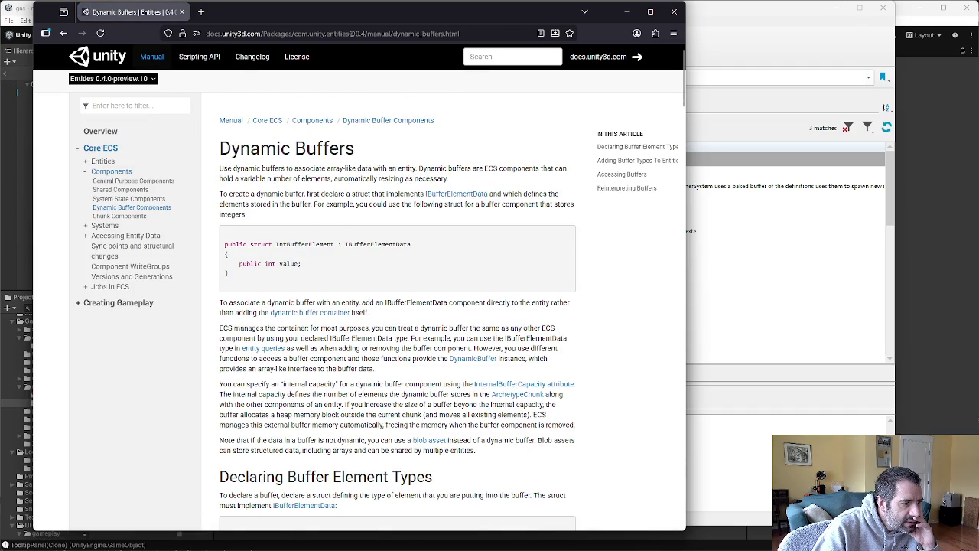
pyautogui.scroll(-5, 360, 406)
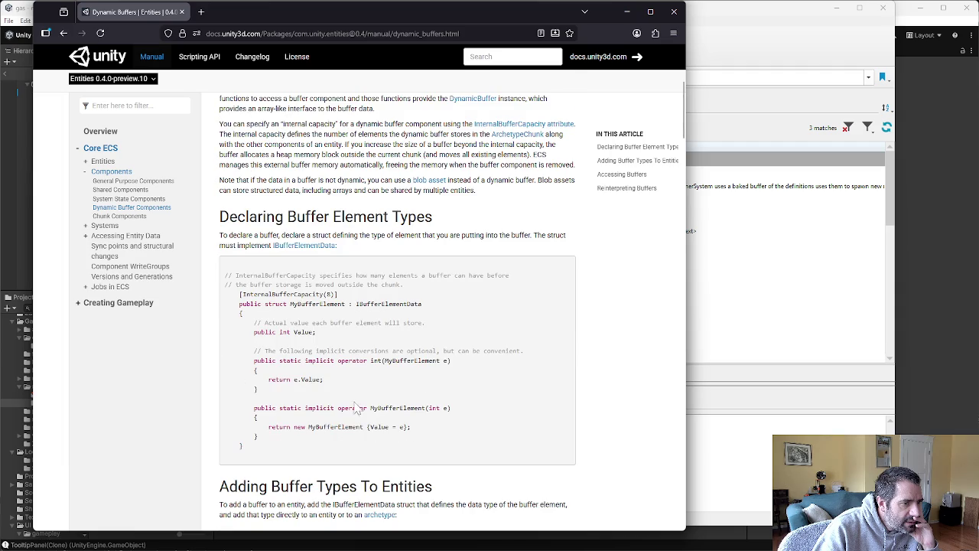
pyautogui.scroll(-5, 401, 367)
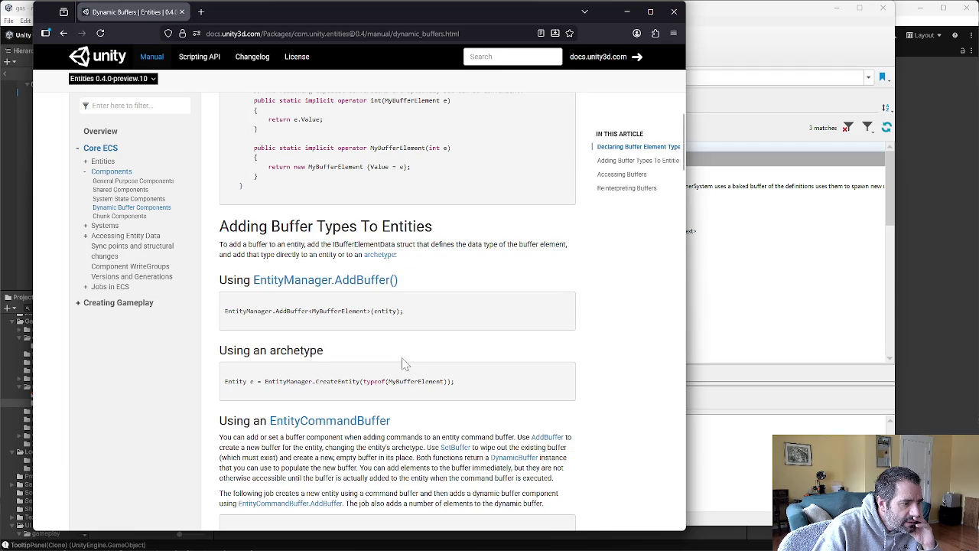
pyautogui.scroll(-8, 405, 365)
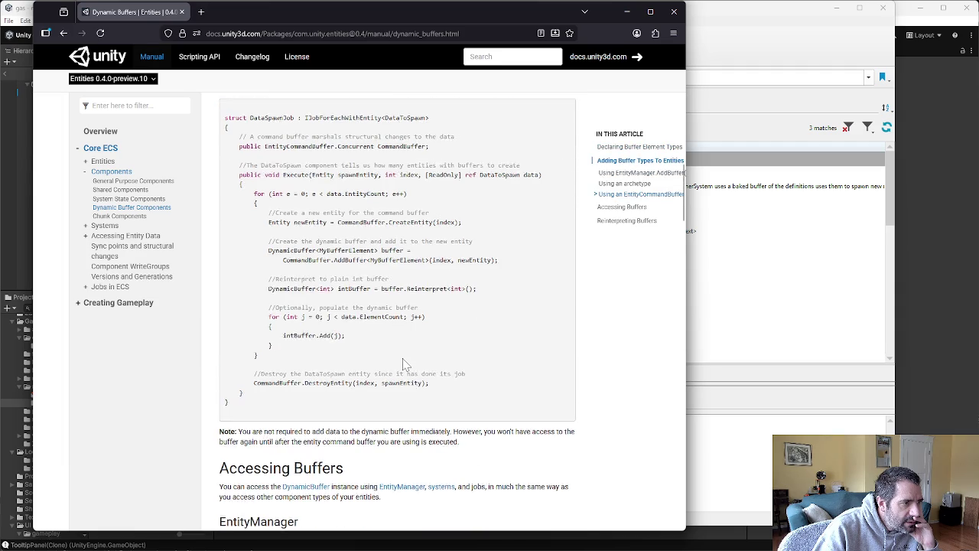
pyautogui.scroll(4, 405, 365)
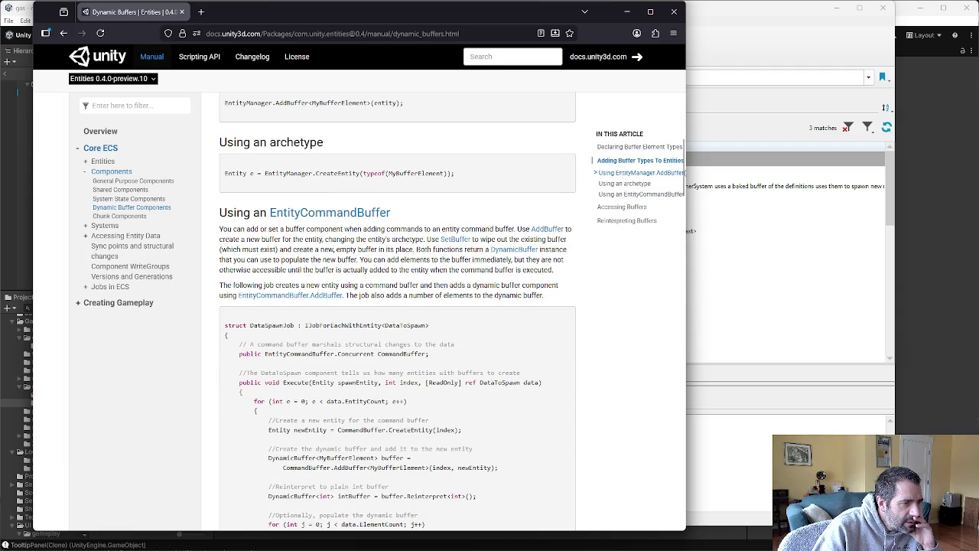
pyautogui.scroll(-5, 364, 349)
pyautogui.scroll(-12, 363, 354)
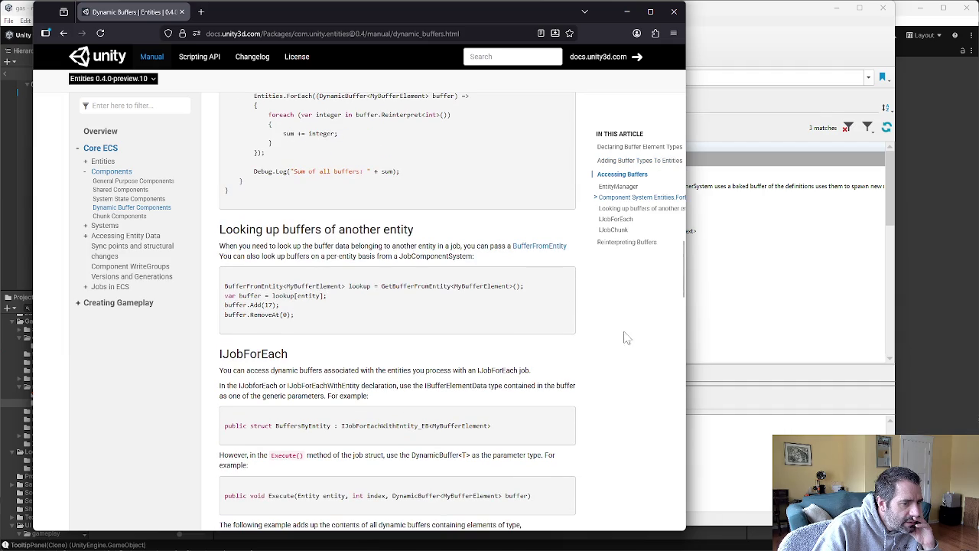
pyautogui.moveTo(686, 259)
pyautogui.mouseDown()
pyautogui.moveTo(672, 496)
pyautogui.moveTo(673, 253)
pyautogui.moveTo(648, 110)
pyautogui.moveTo(671, 44)
pyautogui.mouseUp()
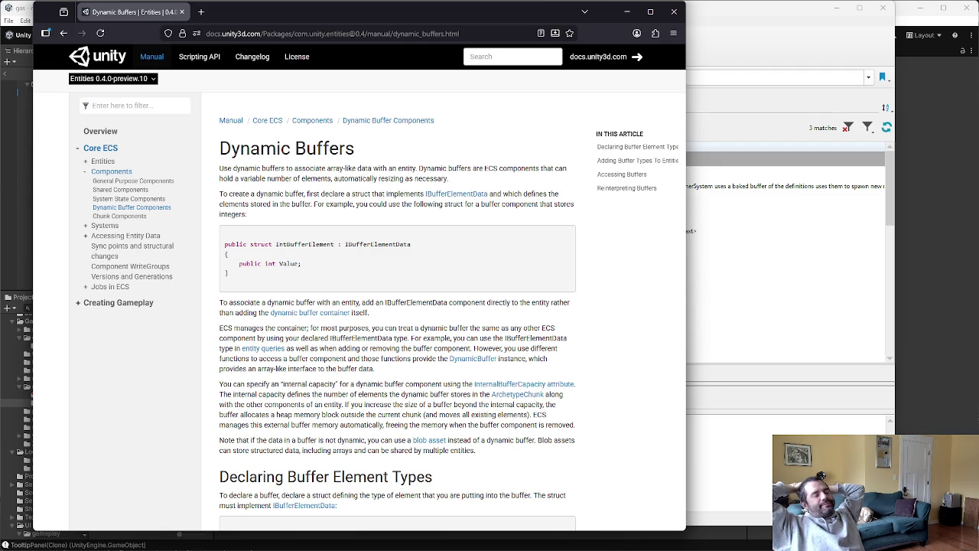
# Open the BlobBuilder reference page and glance at the linked BlobString page
pyautogui.click(429, 441)
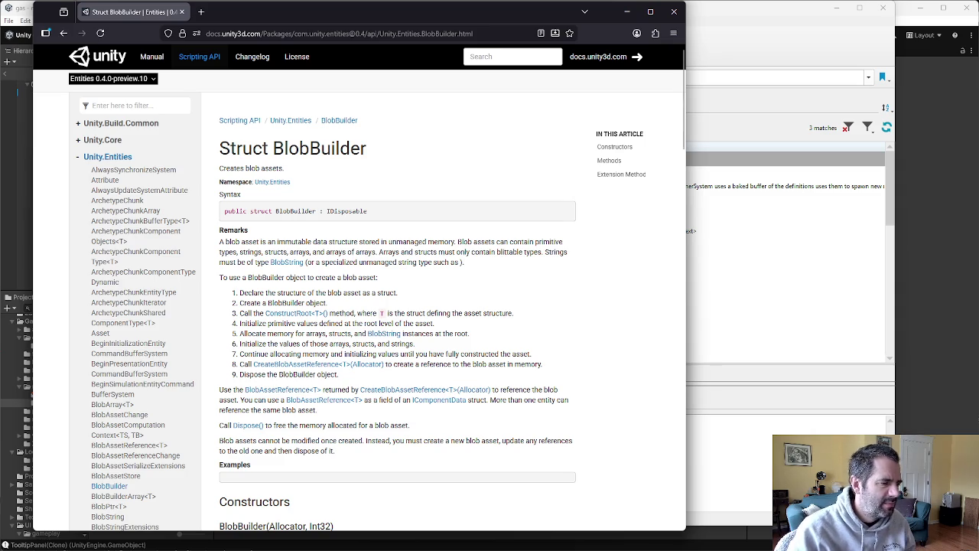
pyautogui.click(287, 263)
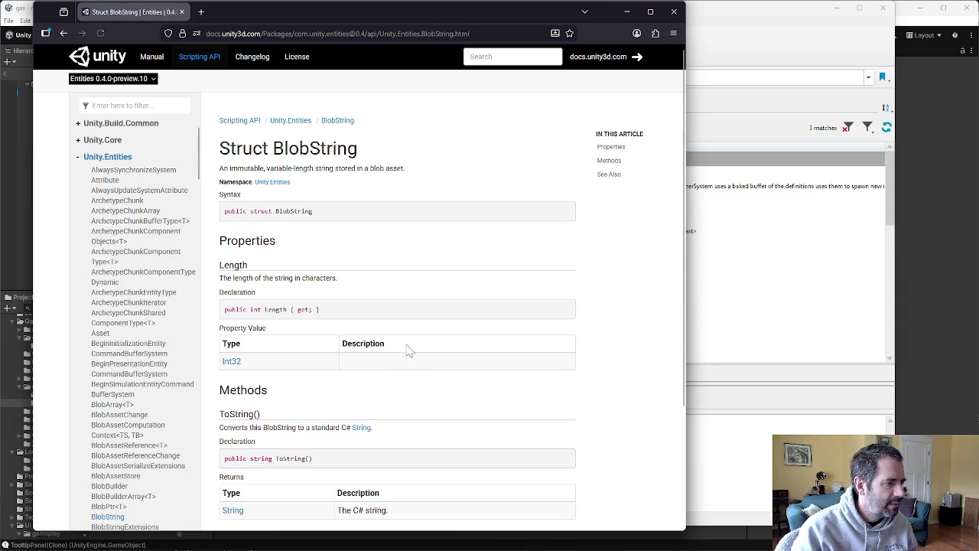
pyautogui.scroll(-5, 532, 369)
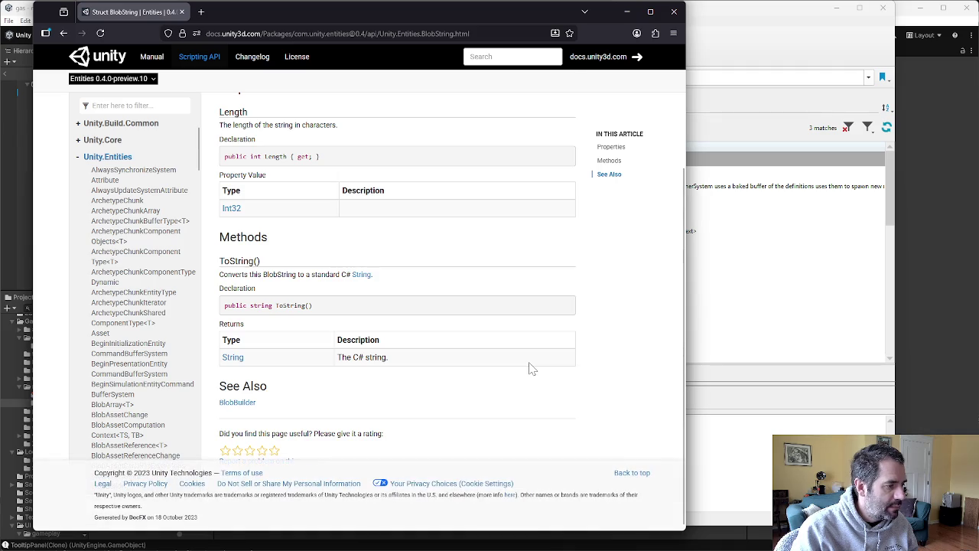
pyautogui.scroll(5, 532, 369)
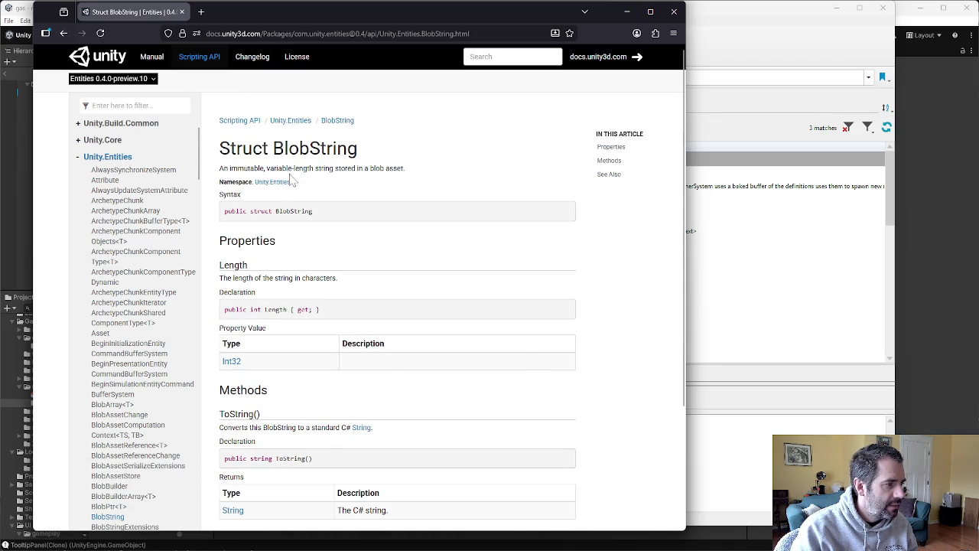
# Return to BlobBuilder and read through its constructor, methods and blob asset creation steps
pyautogui.click(61, 35)
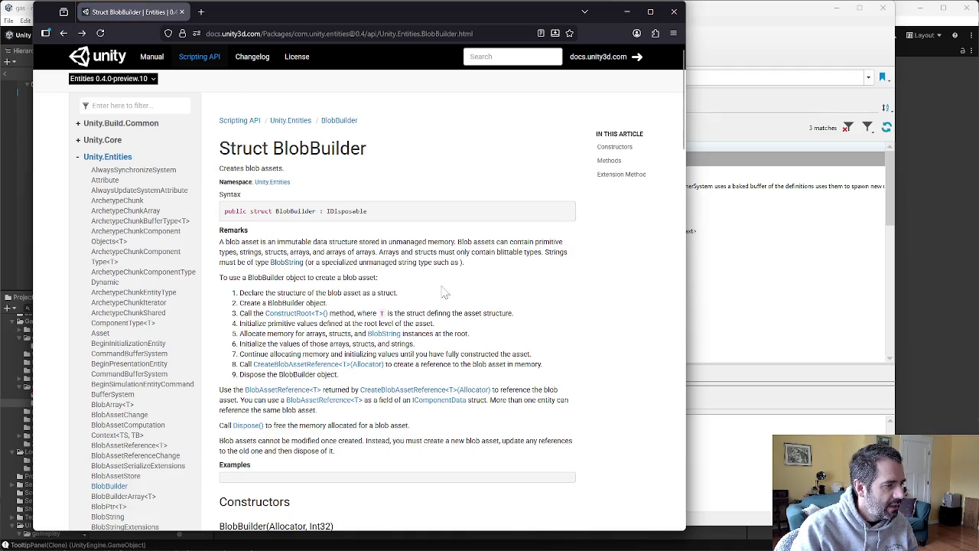
pyautogui.scroll(-3, 542, 325)
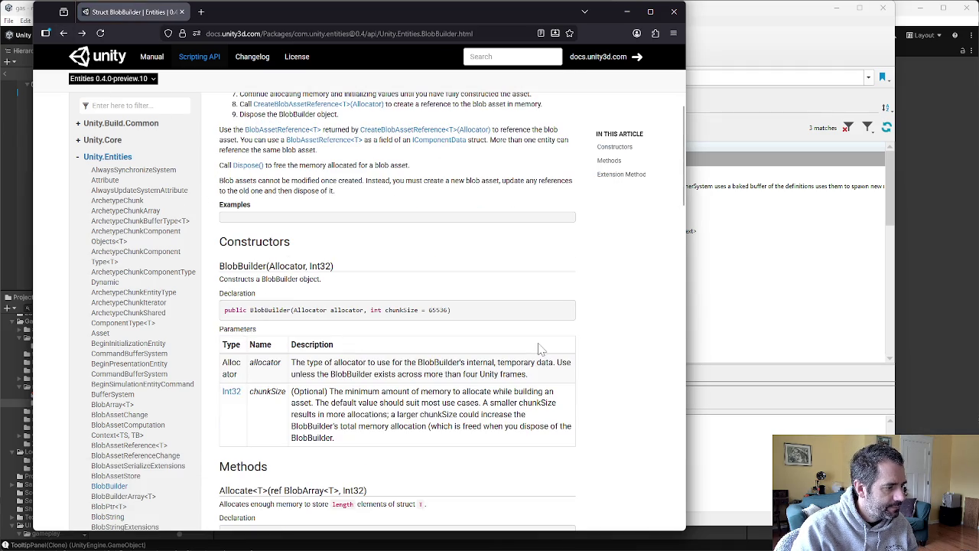
pyautogui.scroll(-2, 541, 352)
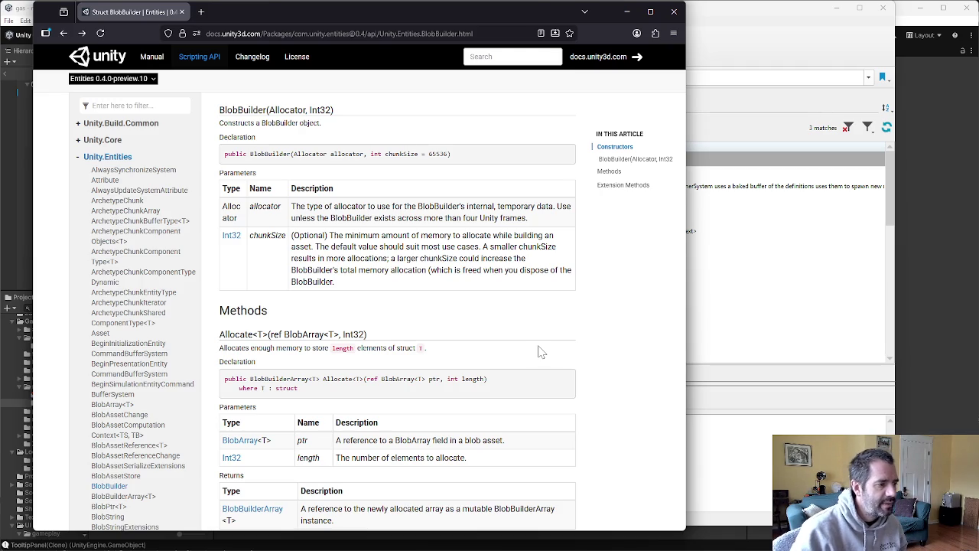
pyautogui.scroll(-5, 554, 284)
pyautogui.scroll(-3, 558, 287)
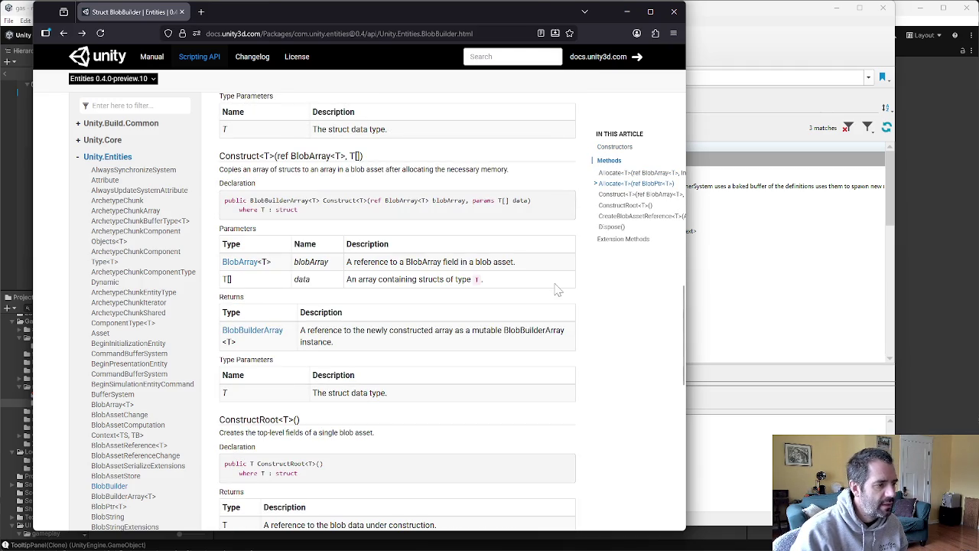
pyautogui.scroll(-5, 558, 286)
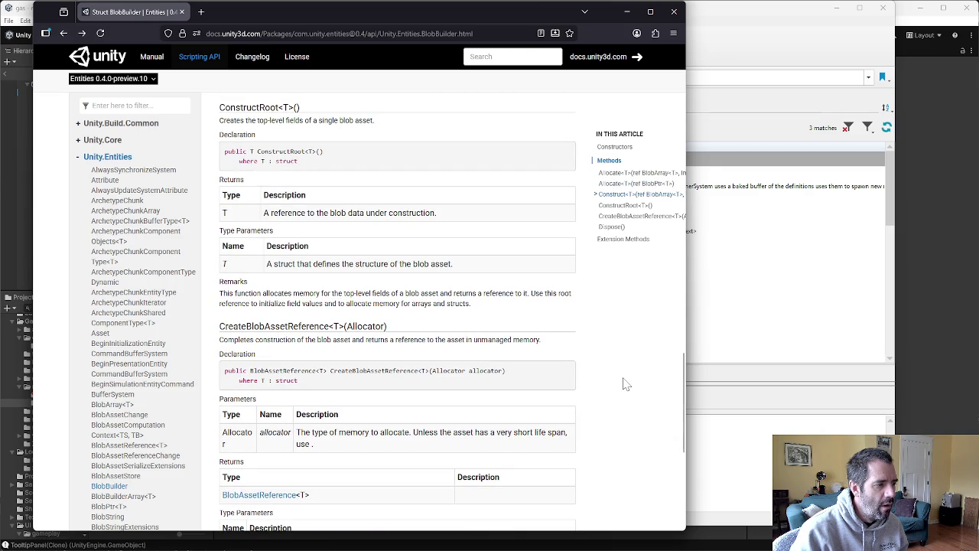
pyautogui.scroll(15, 625, 383)
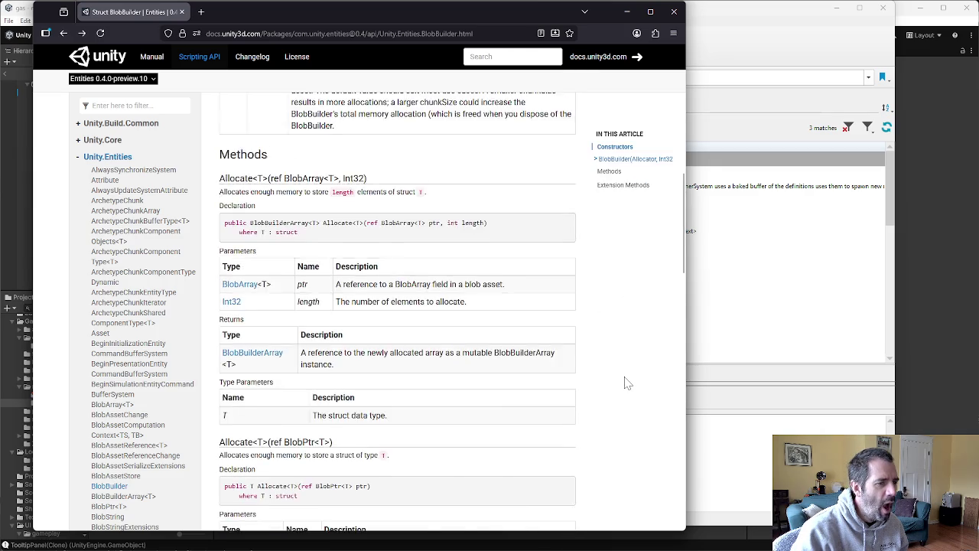
pyautogui.scroll(3, 625, 383)
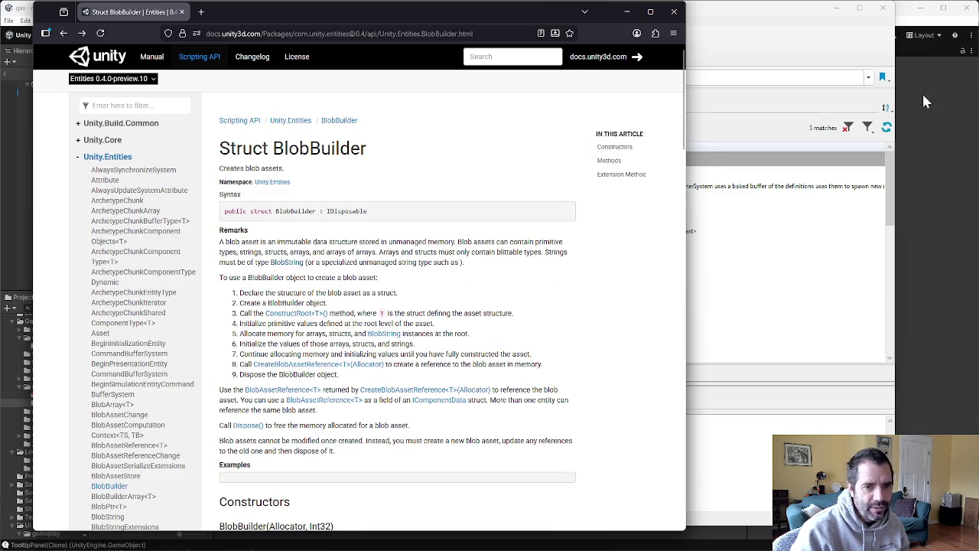
# In P4V, submit changelist 867 after adding a new line to its description
pyautogui.click(749, 69)
pyautogui.rightClick(457, 187)
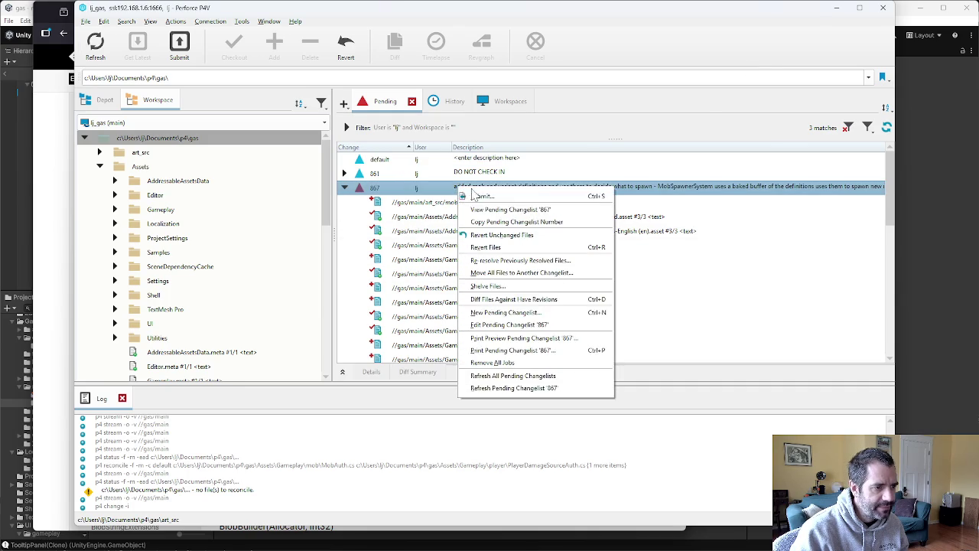
pyautogui.click(490, 197)
pyautogui.press('Return')
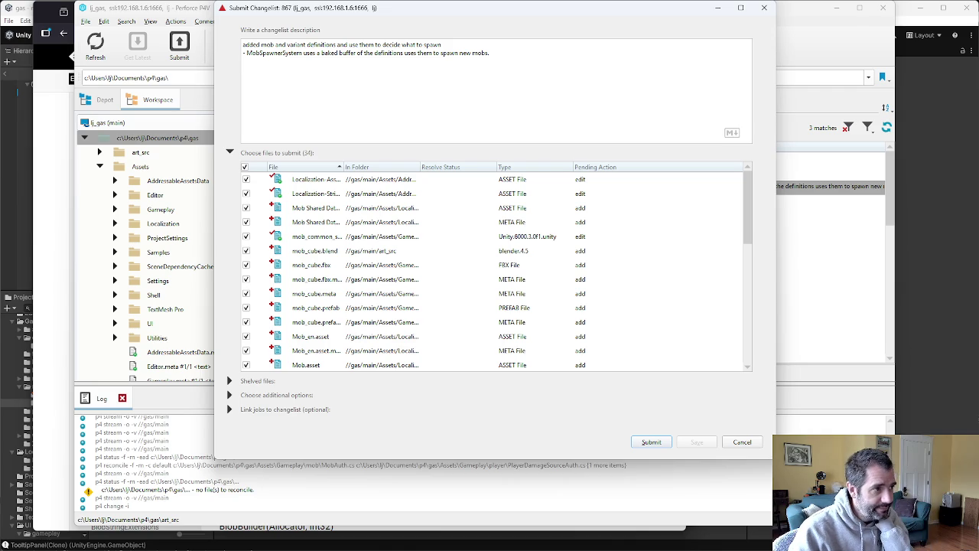
pyautogui.click(652, 442)
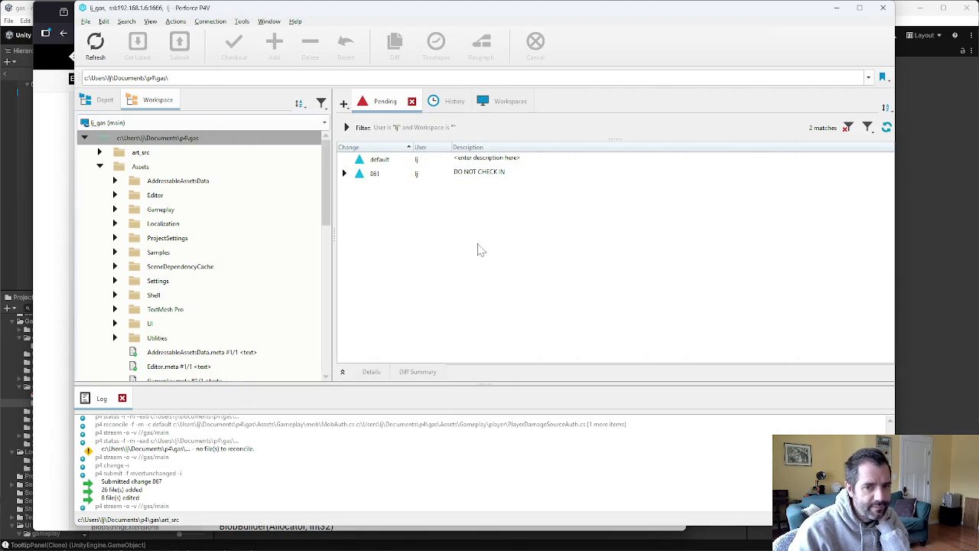